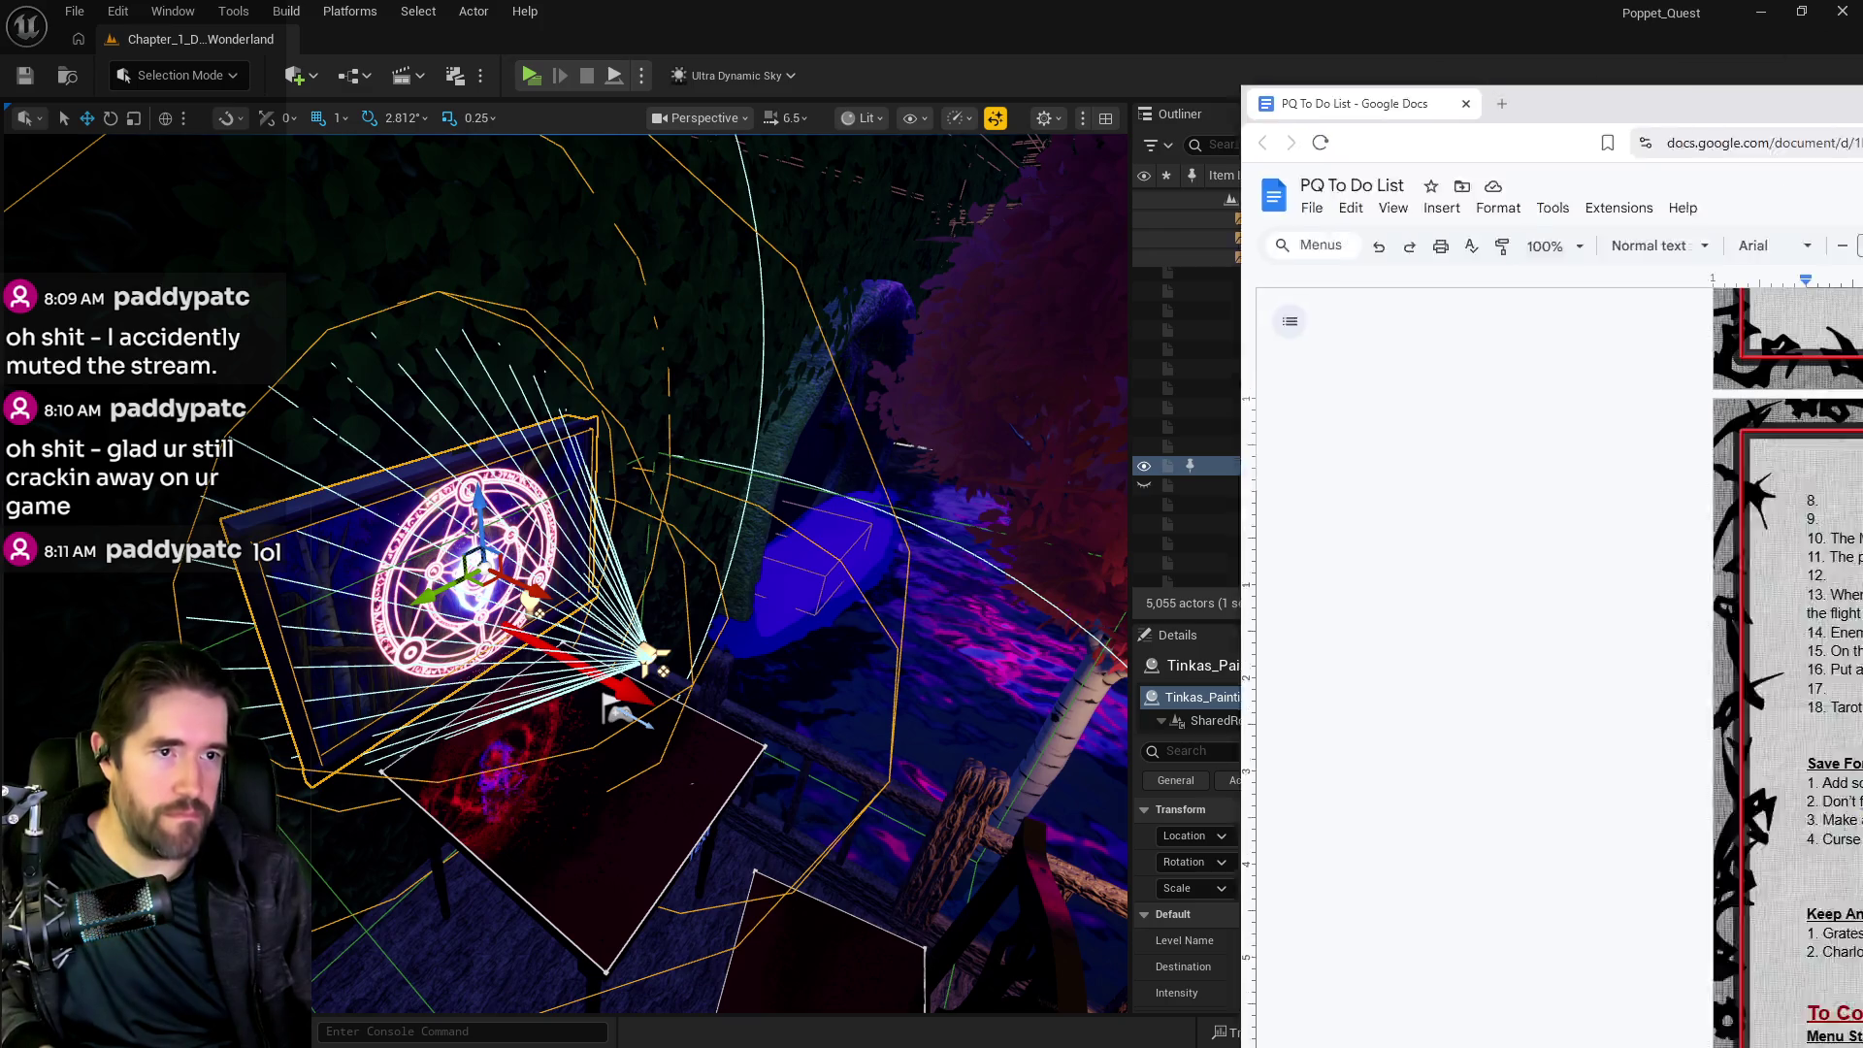
Delete to-do item 15 about the Moonlit garden mushrooms from the Google Docs list.
drag(1859, 89, 1353, 119)
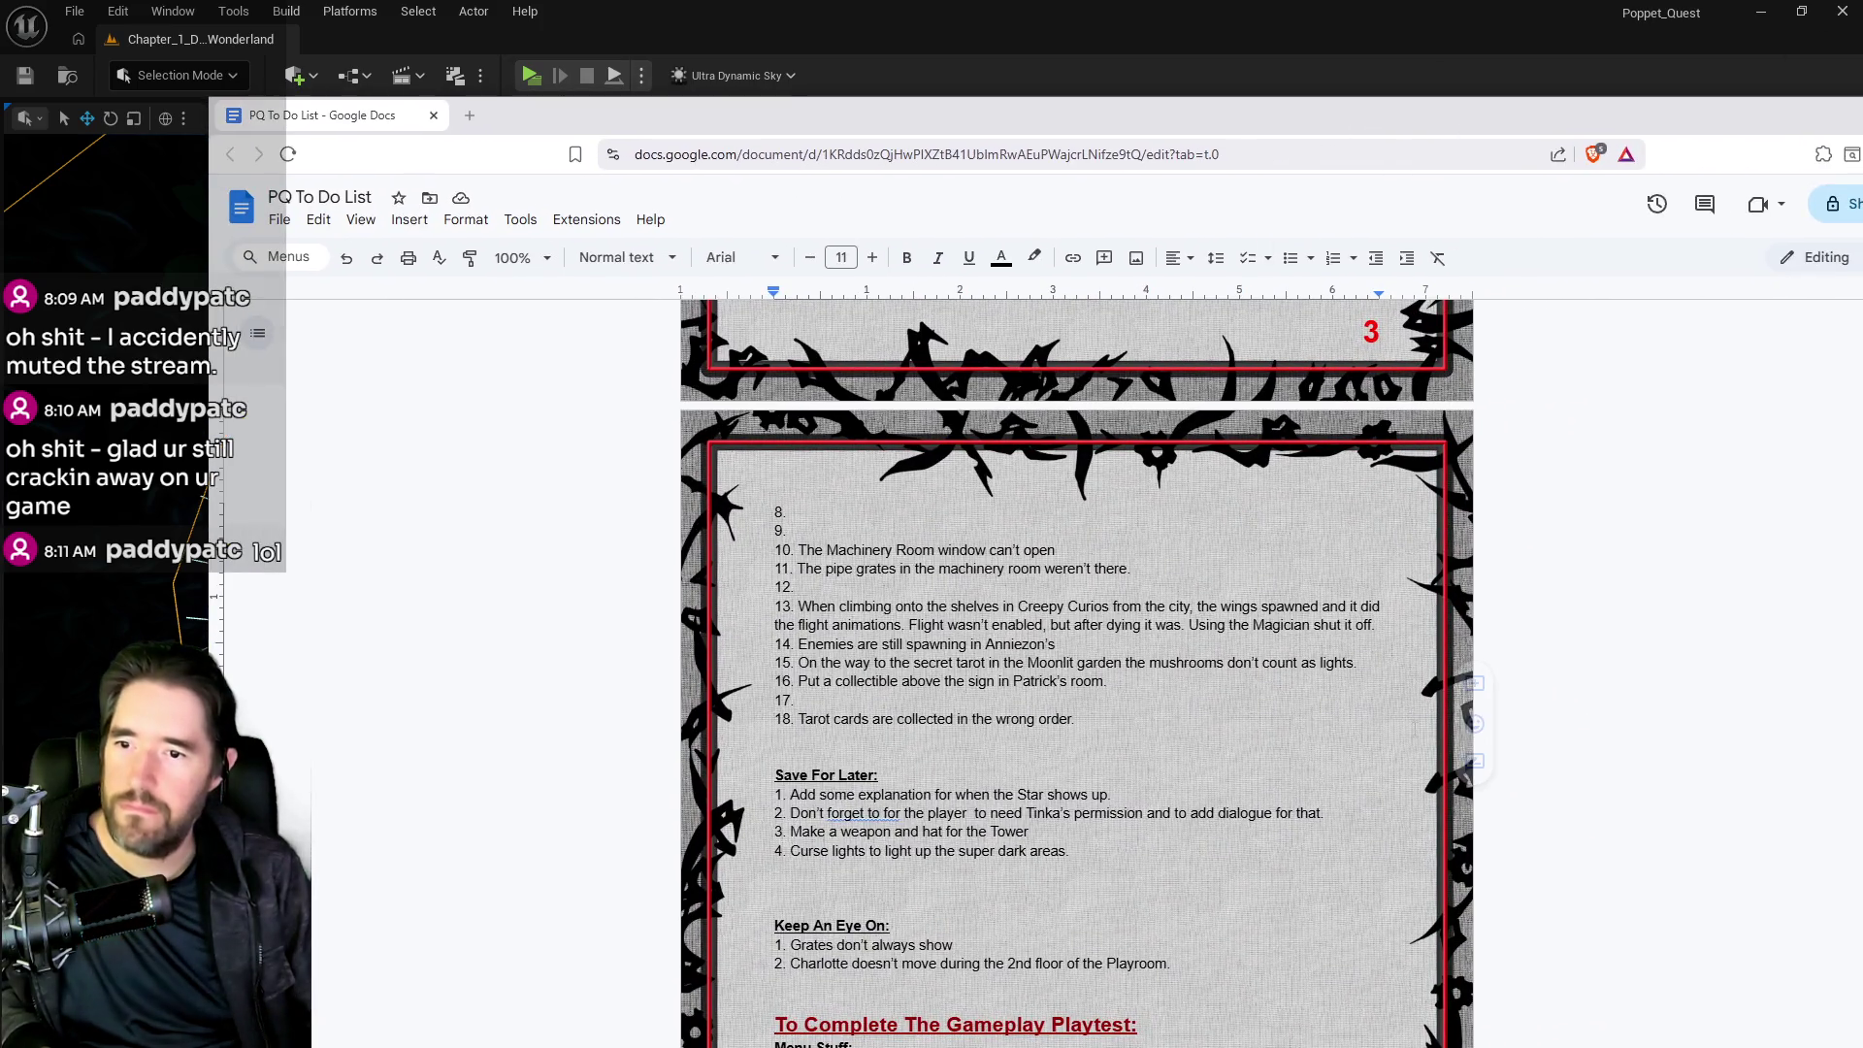
triple_click(947, 662)
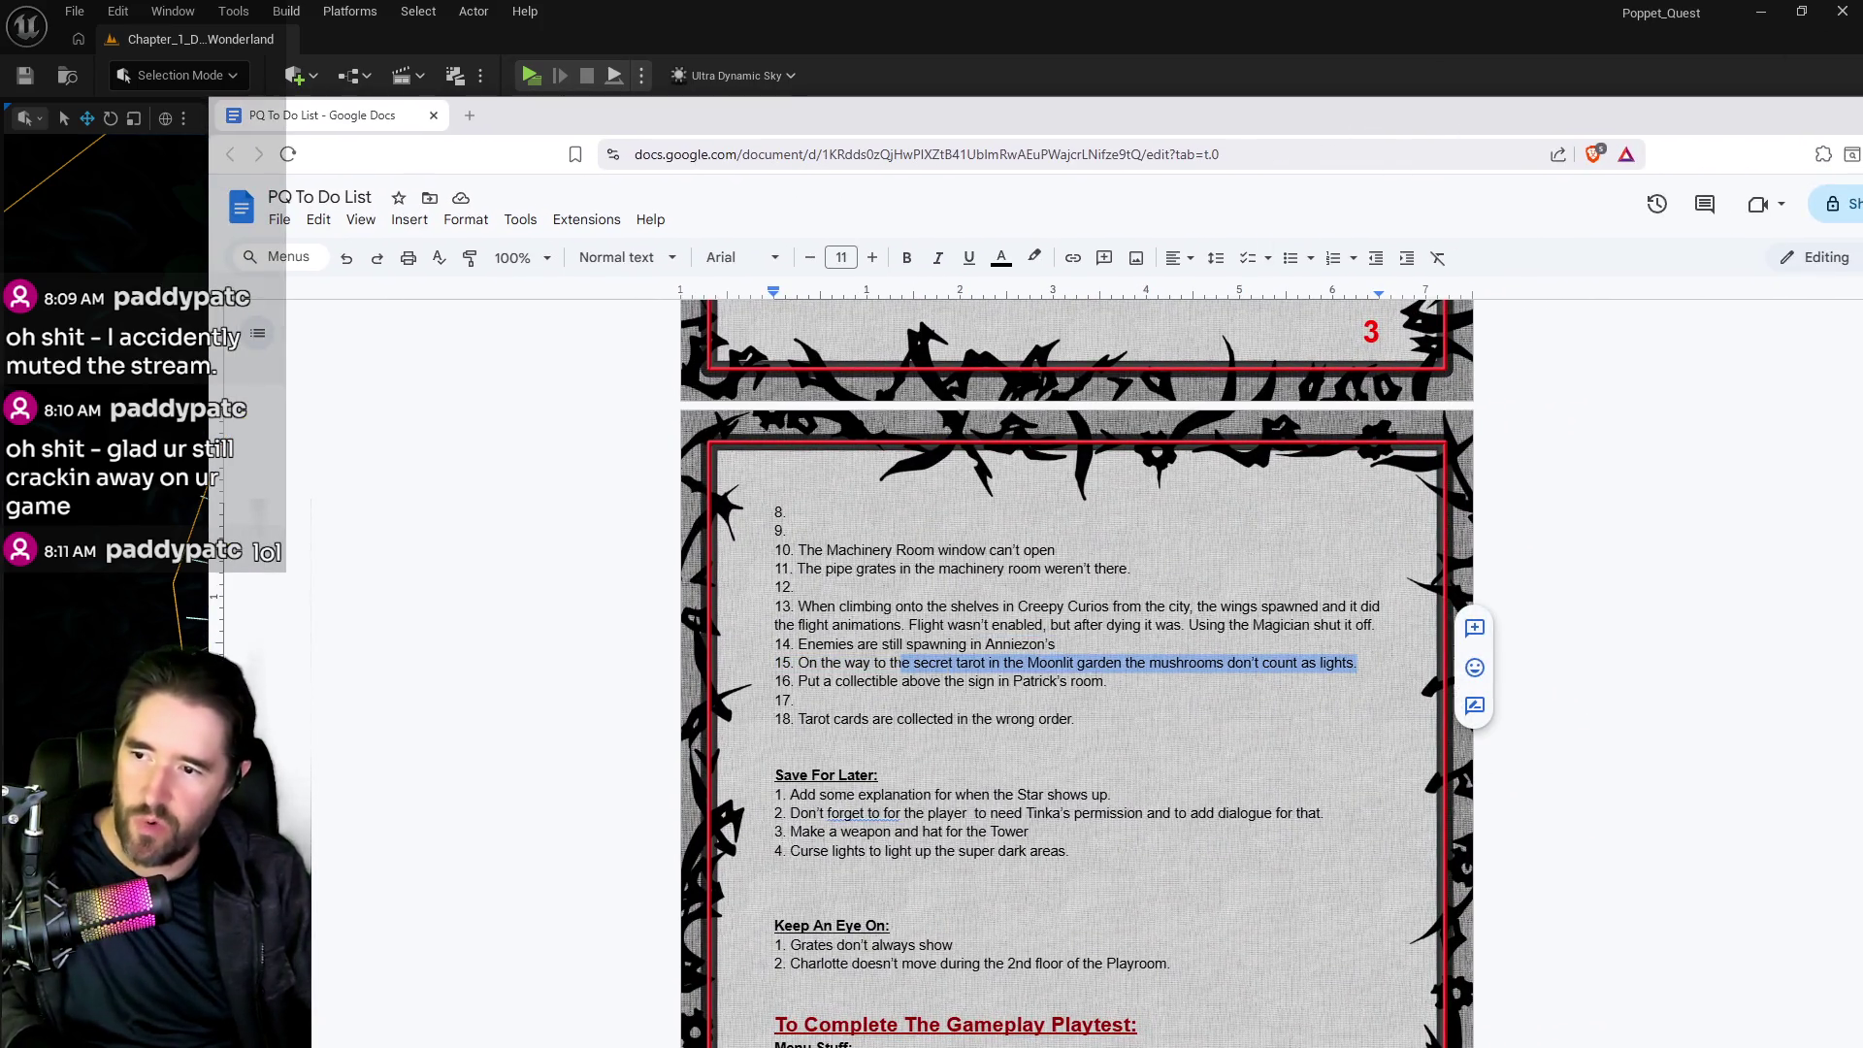
key(BackSpace)
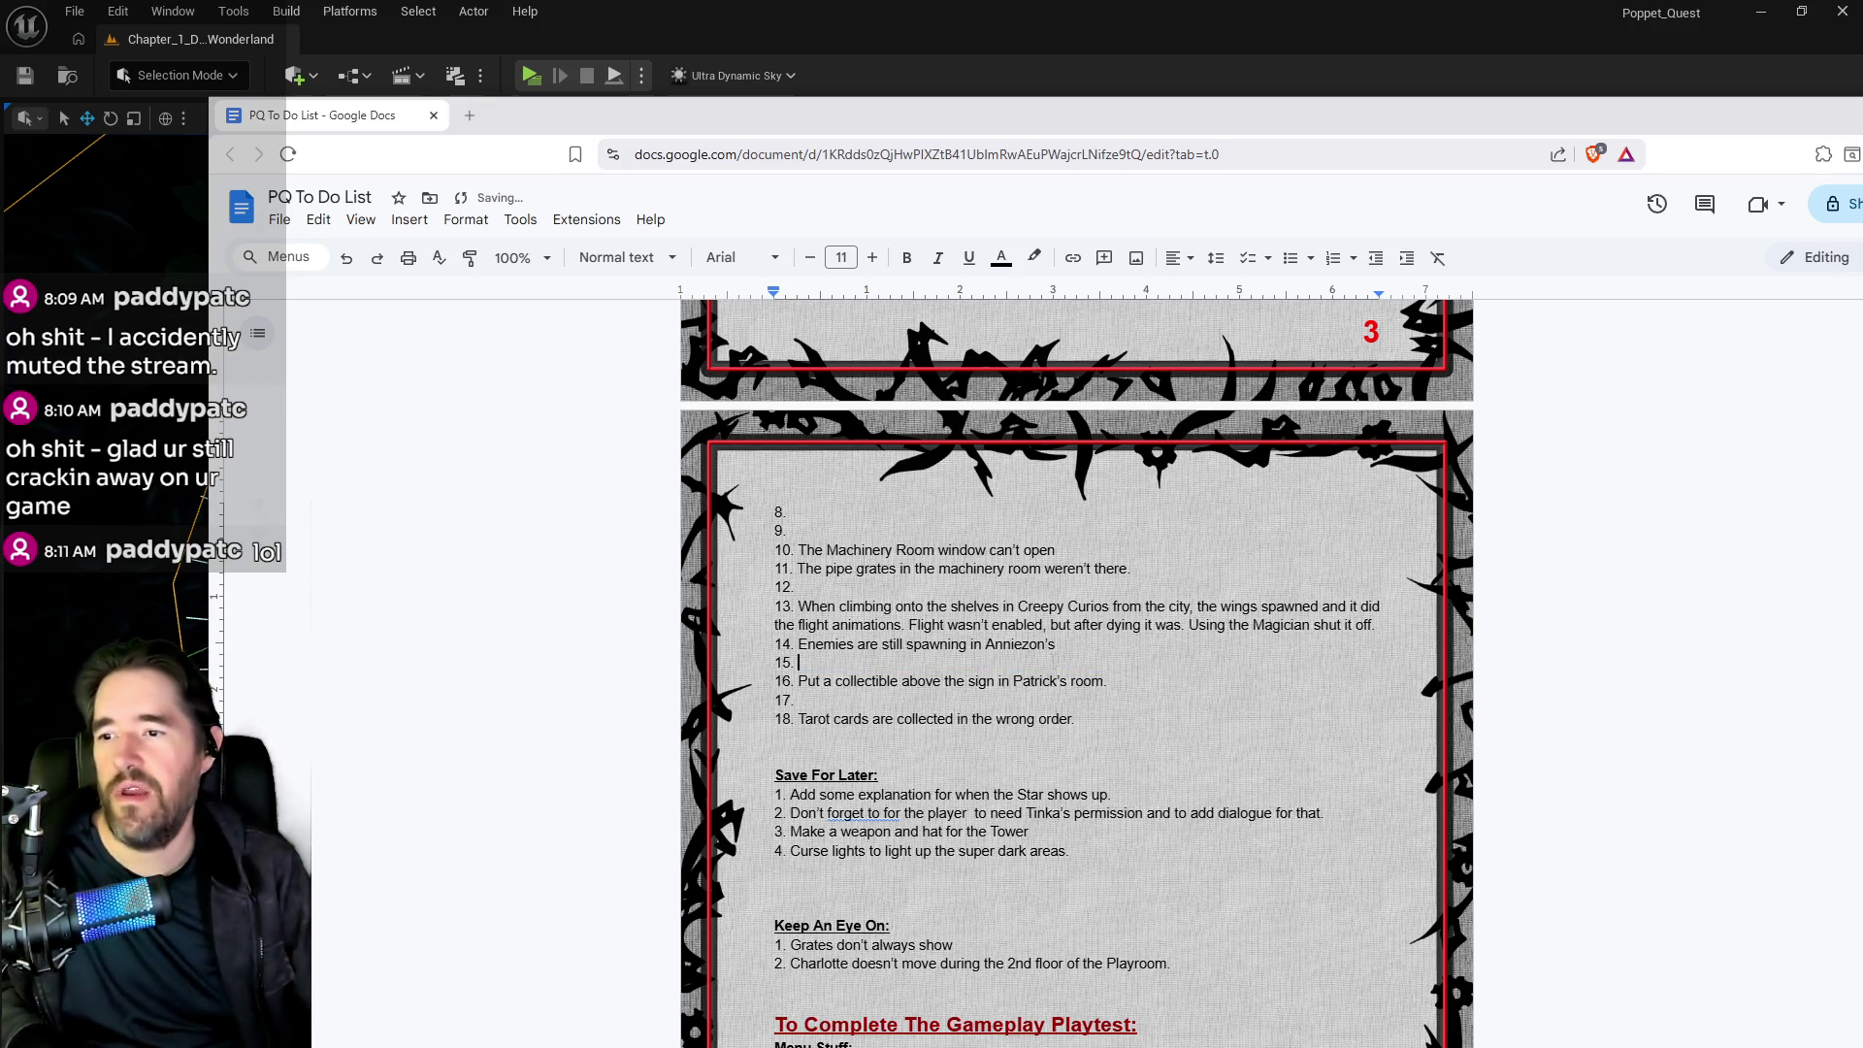
Scroll back to the top of the document and move the Docs window off to the right.
mouse_move(1376, 626)
mouse_down()
mouse_move(798, 626)
mouse_move(799, 607)
mouse_up()
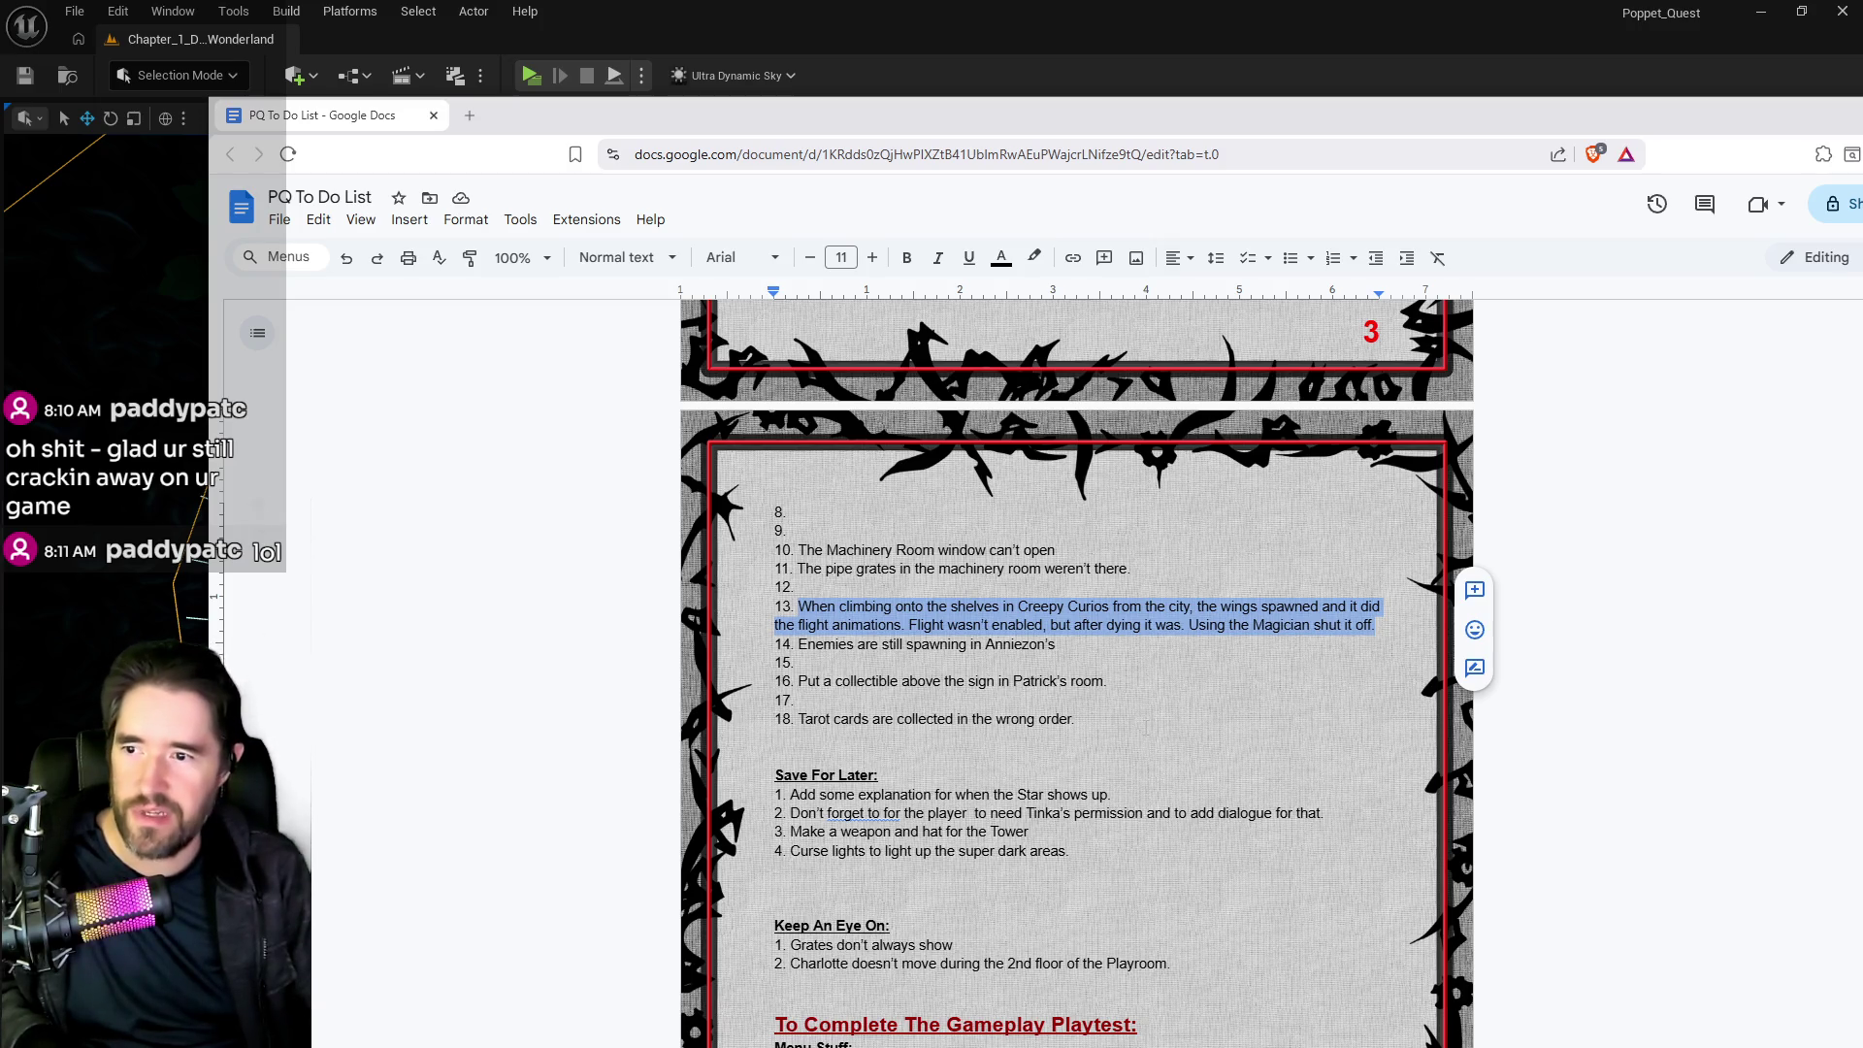
click(1076, 682)
scroll(1053, 626, up, 2)
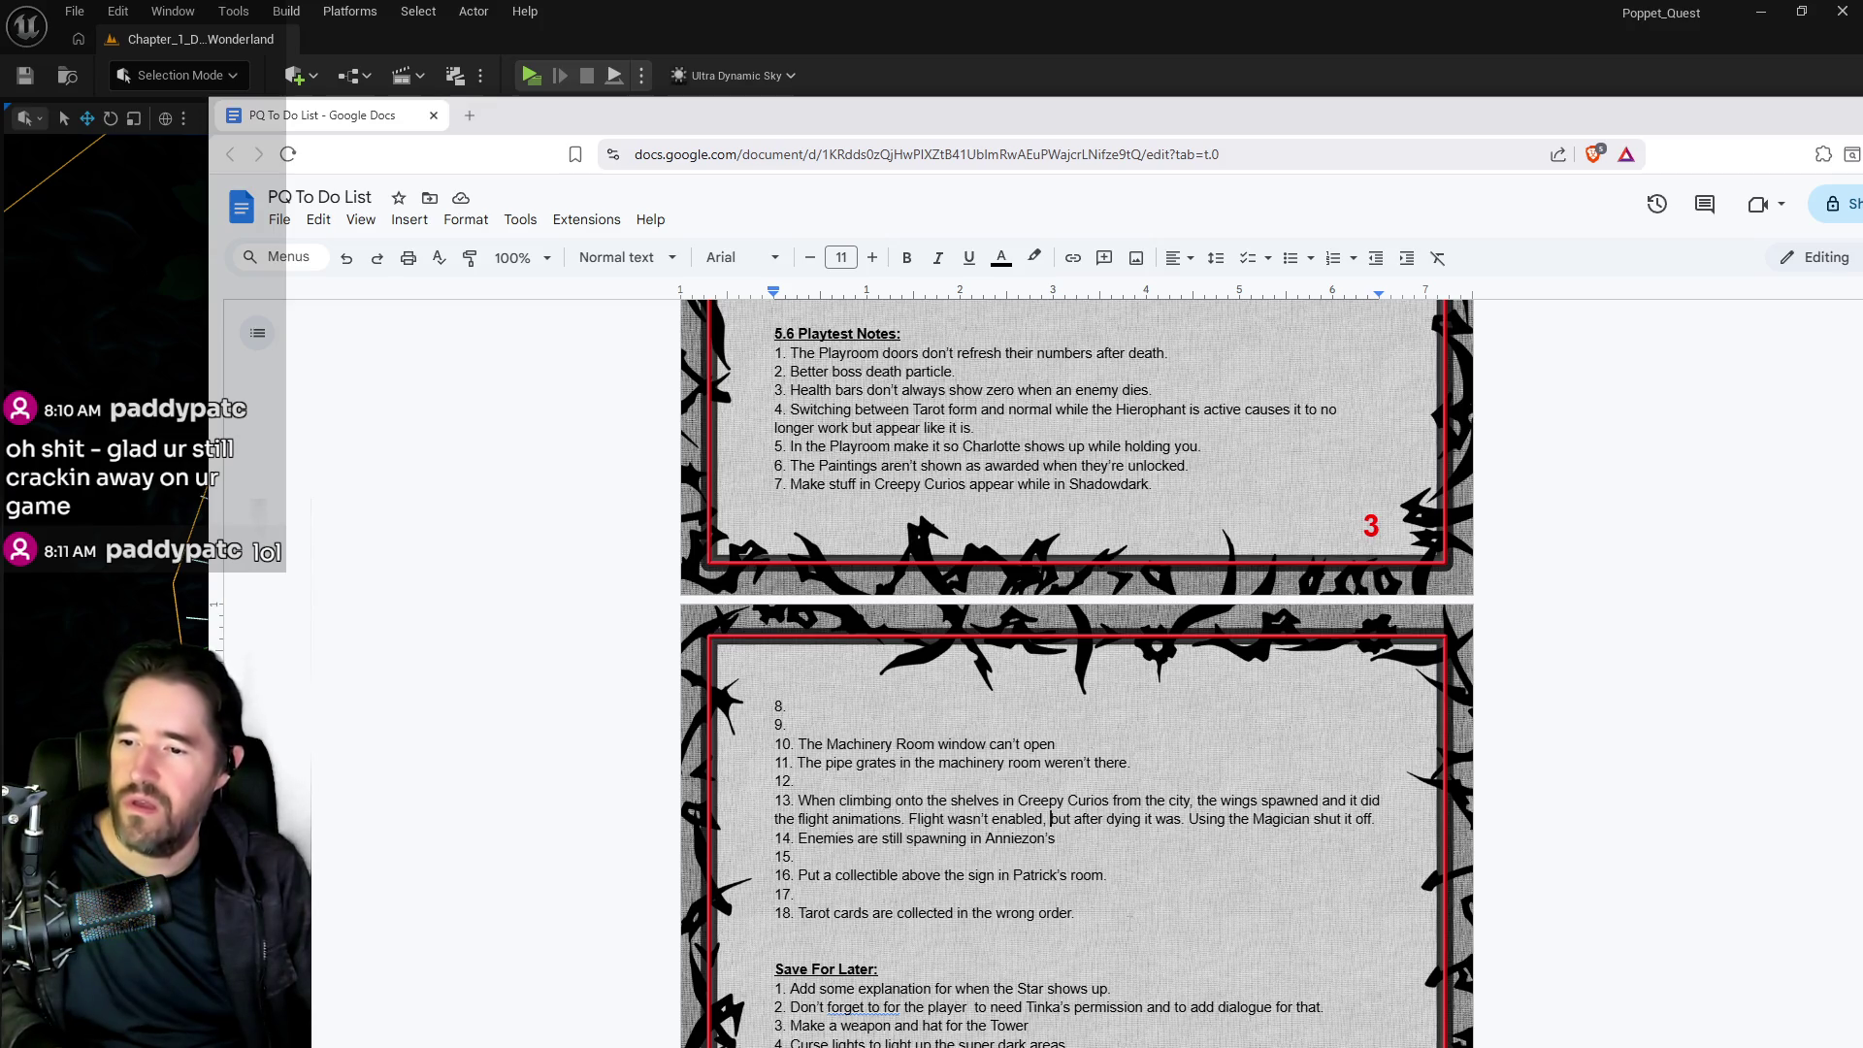
drag(1358, 111, 1862, 87)
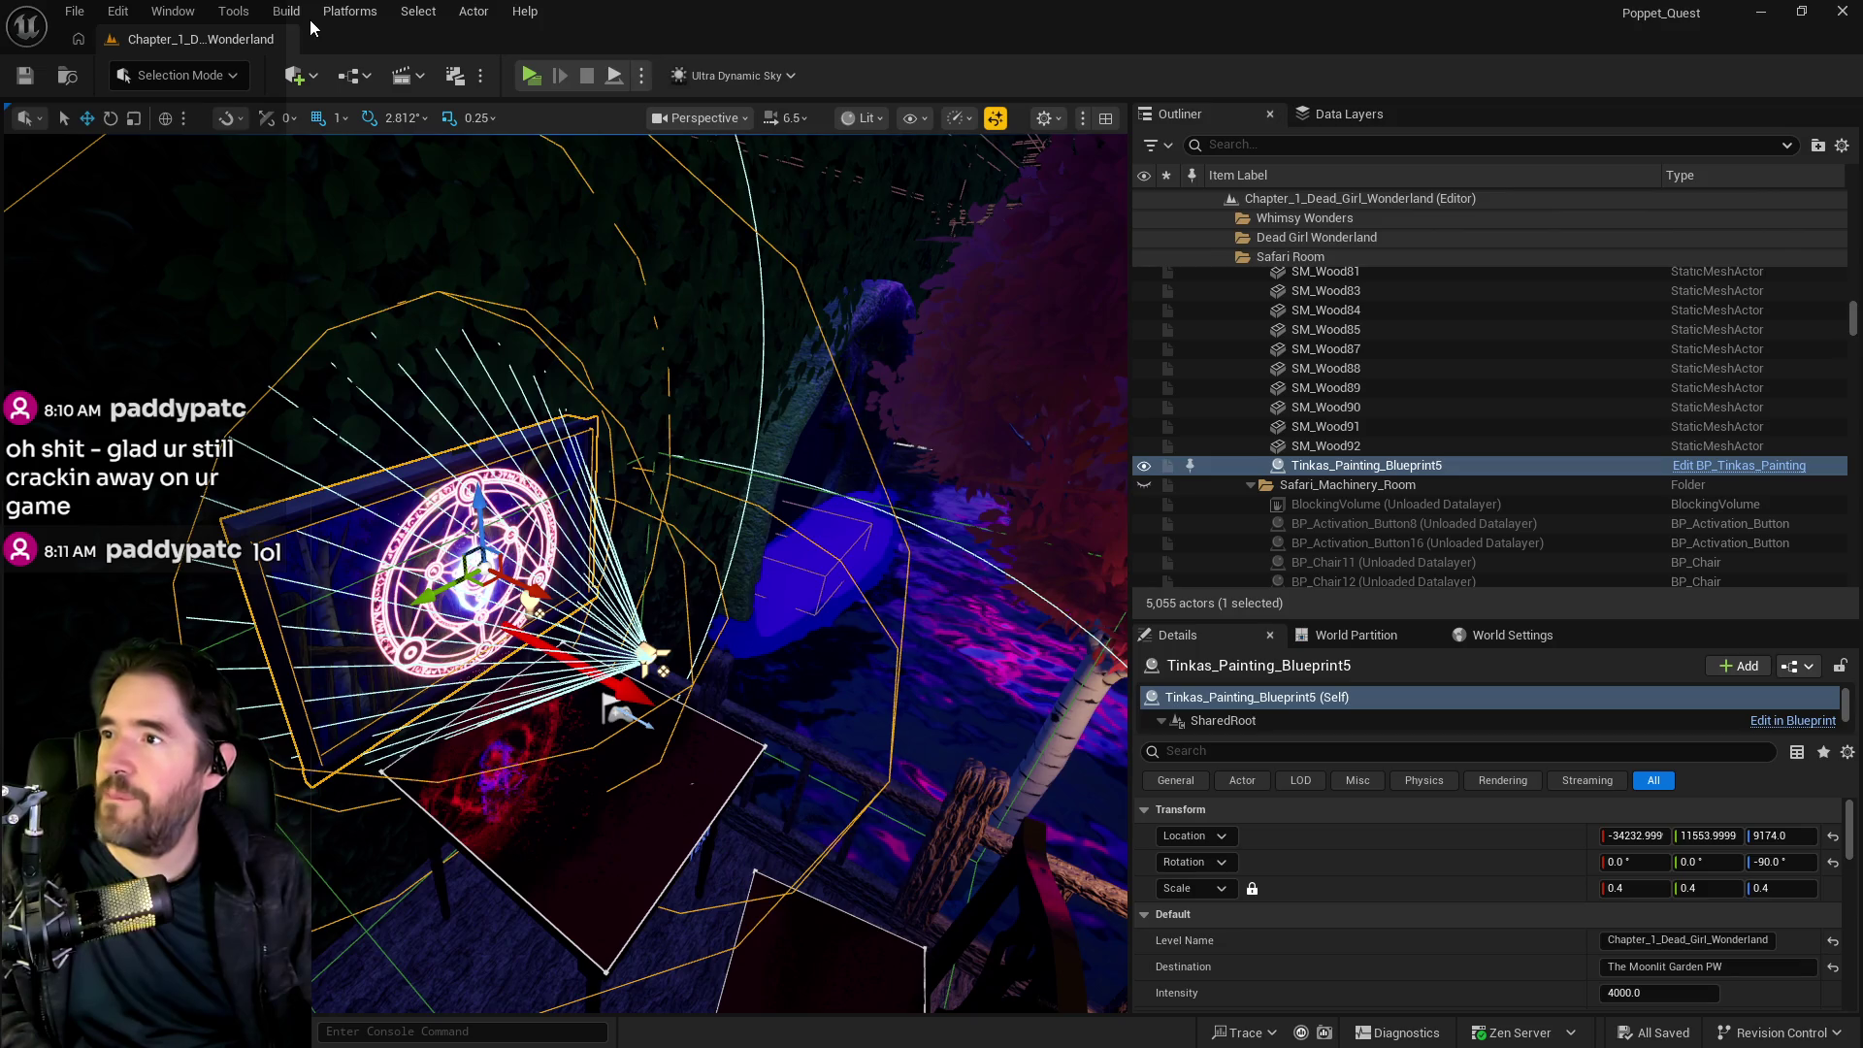
Look through the Build menu, then orbit the viewport to show the tree and fence.
click(281, 13)
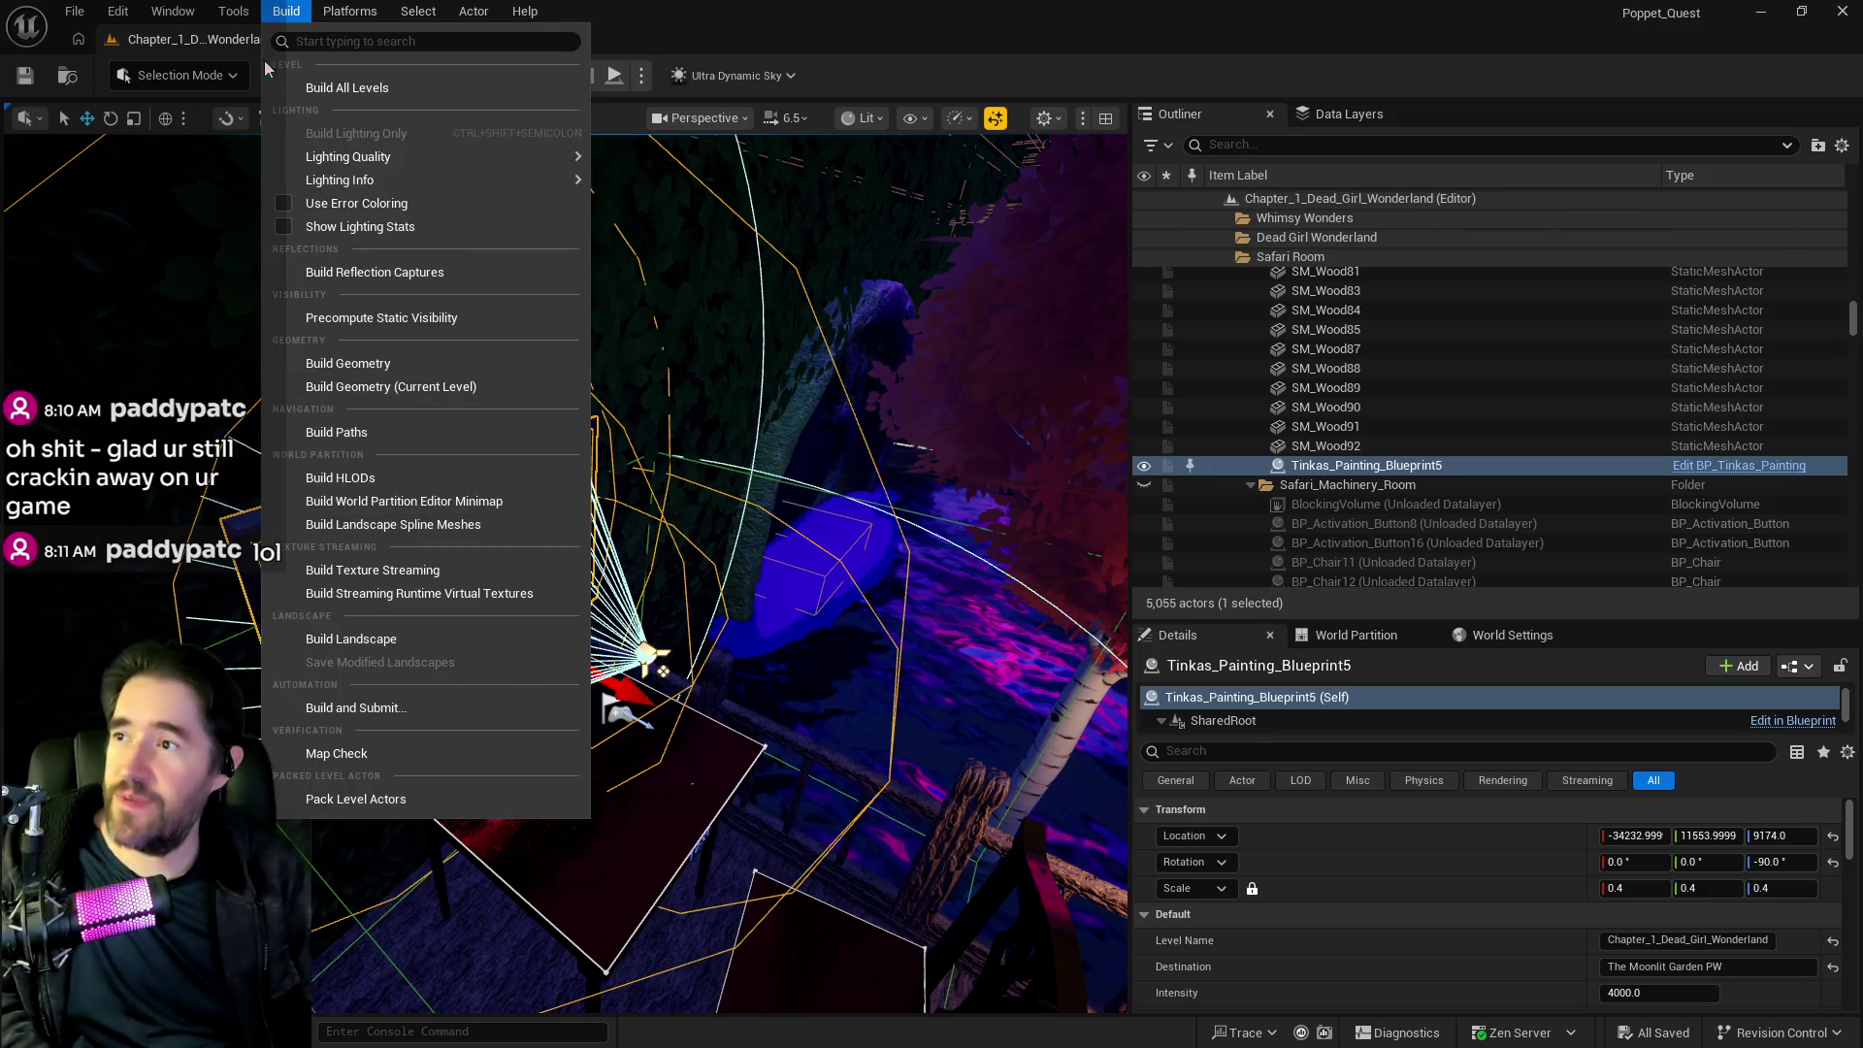
mouse_move(227, 17)
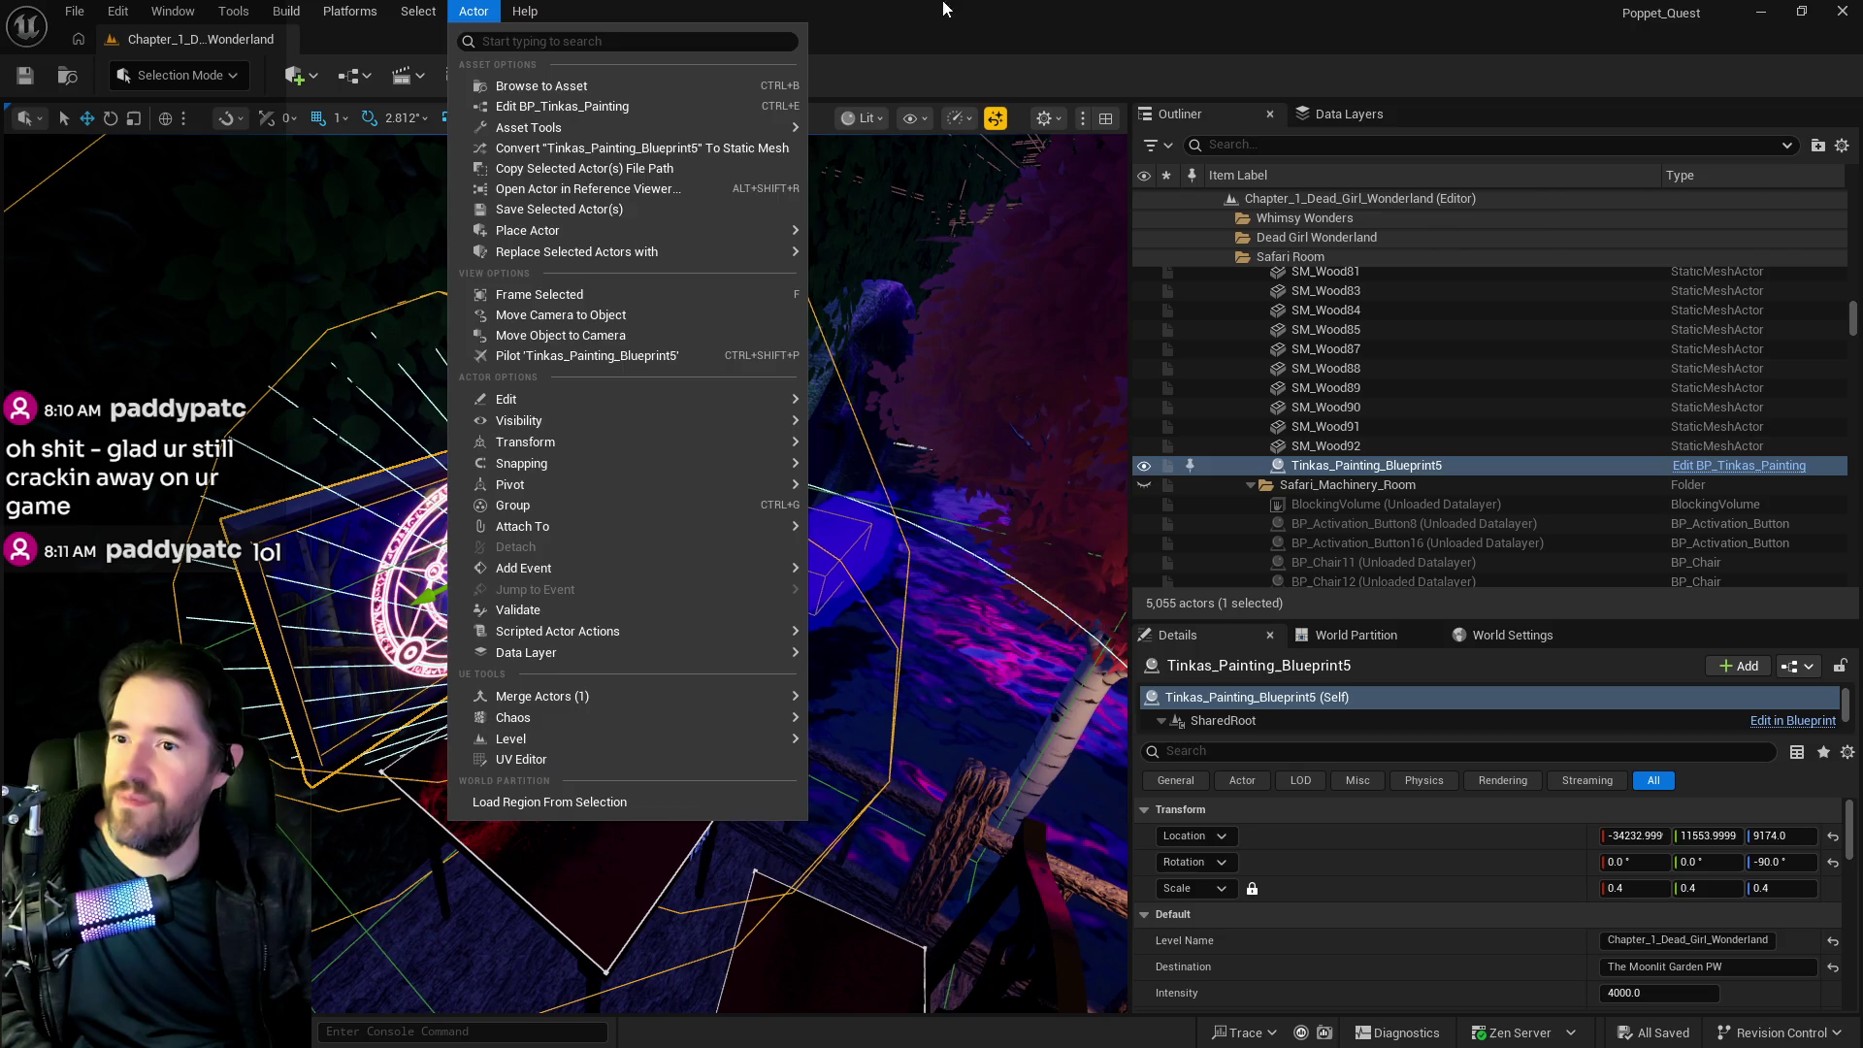
click(932, 35)
drag(680, 388, 922, 403)
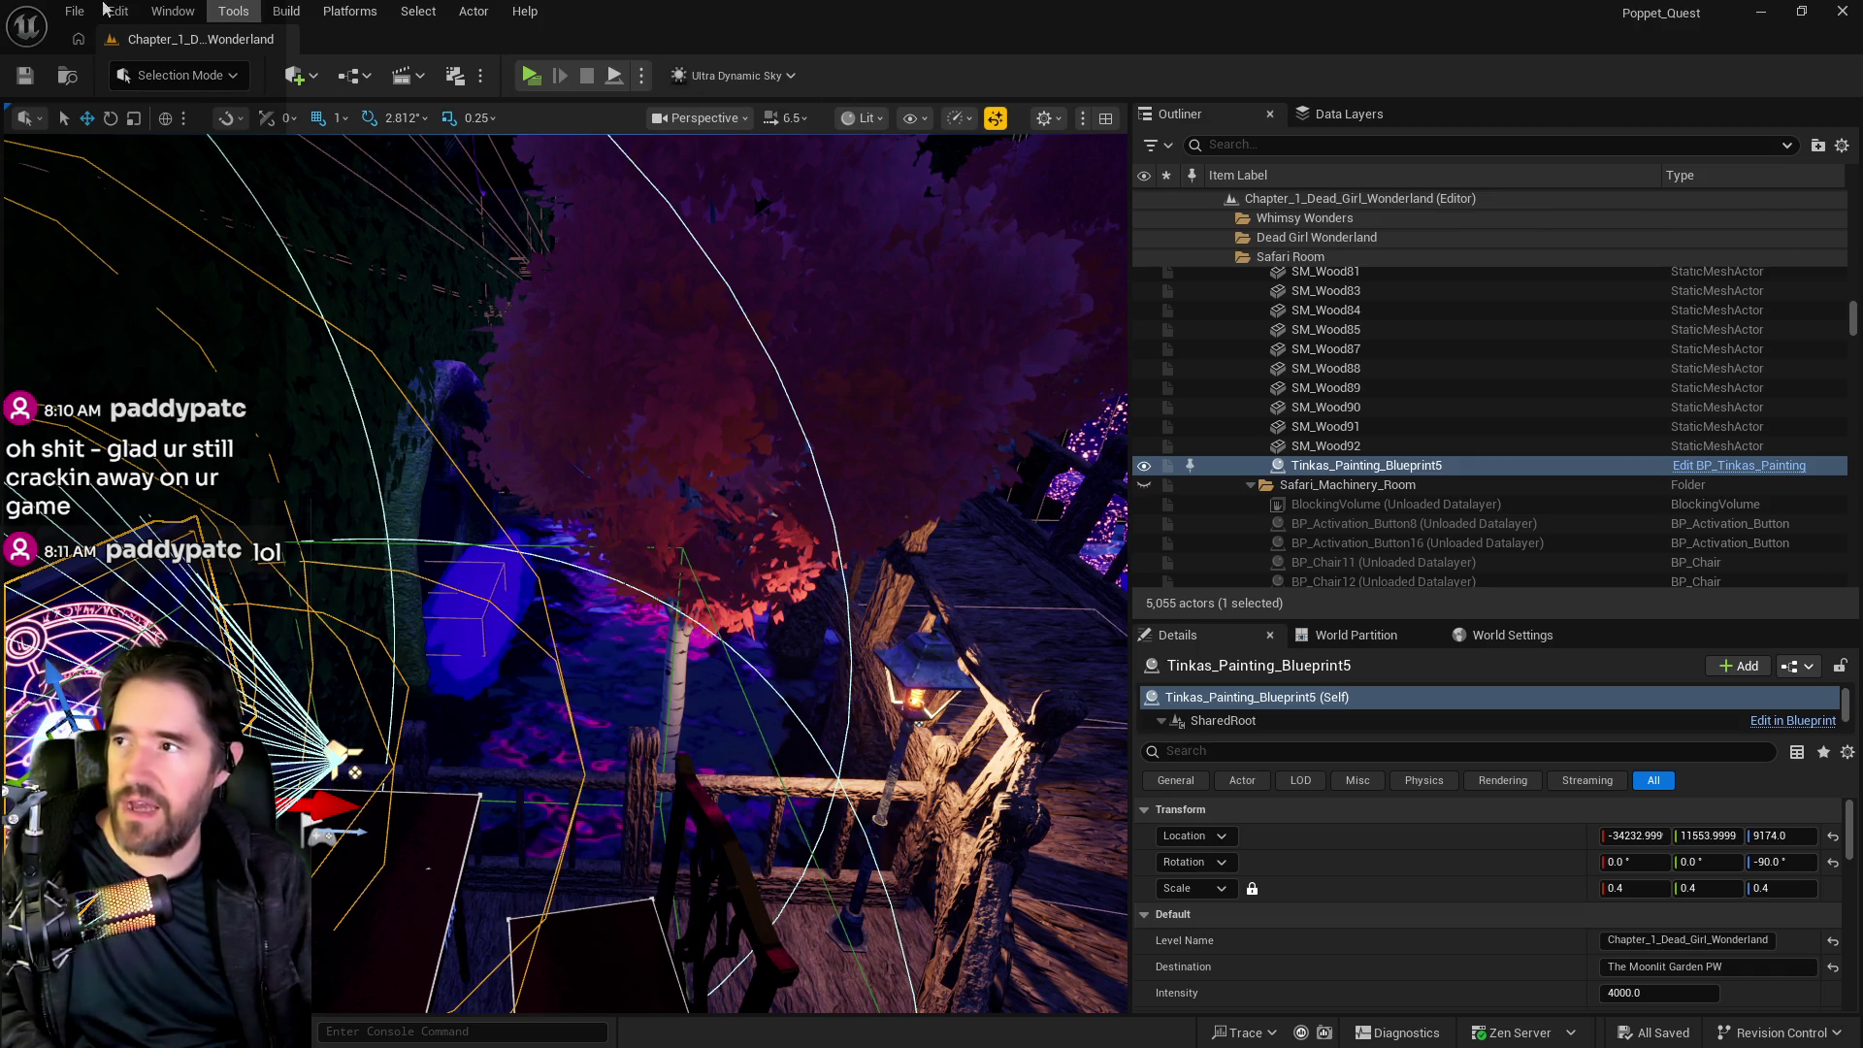
Browse the File, Build and Edit menus.
click(74, 11)
key(Escape)
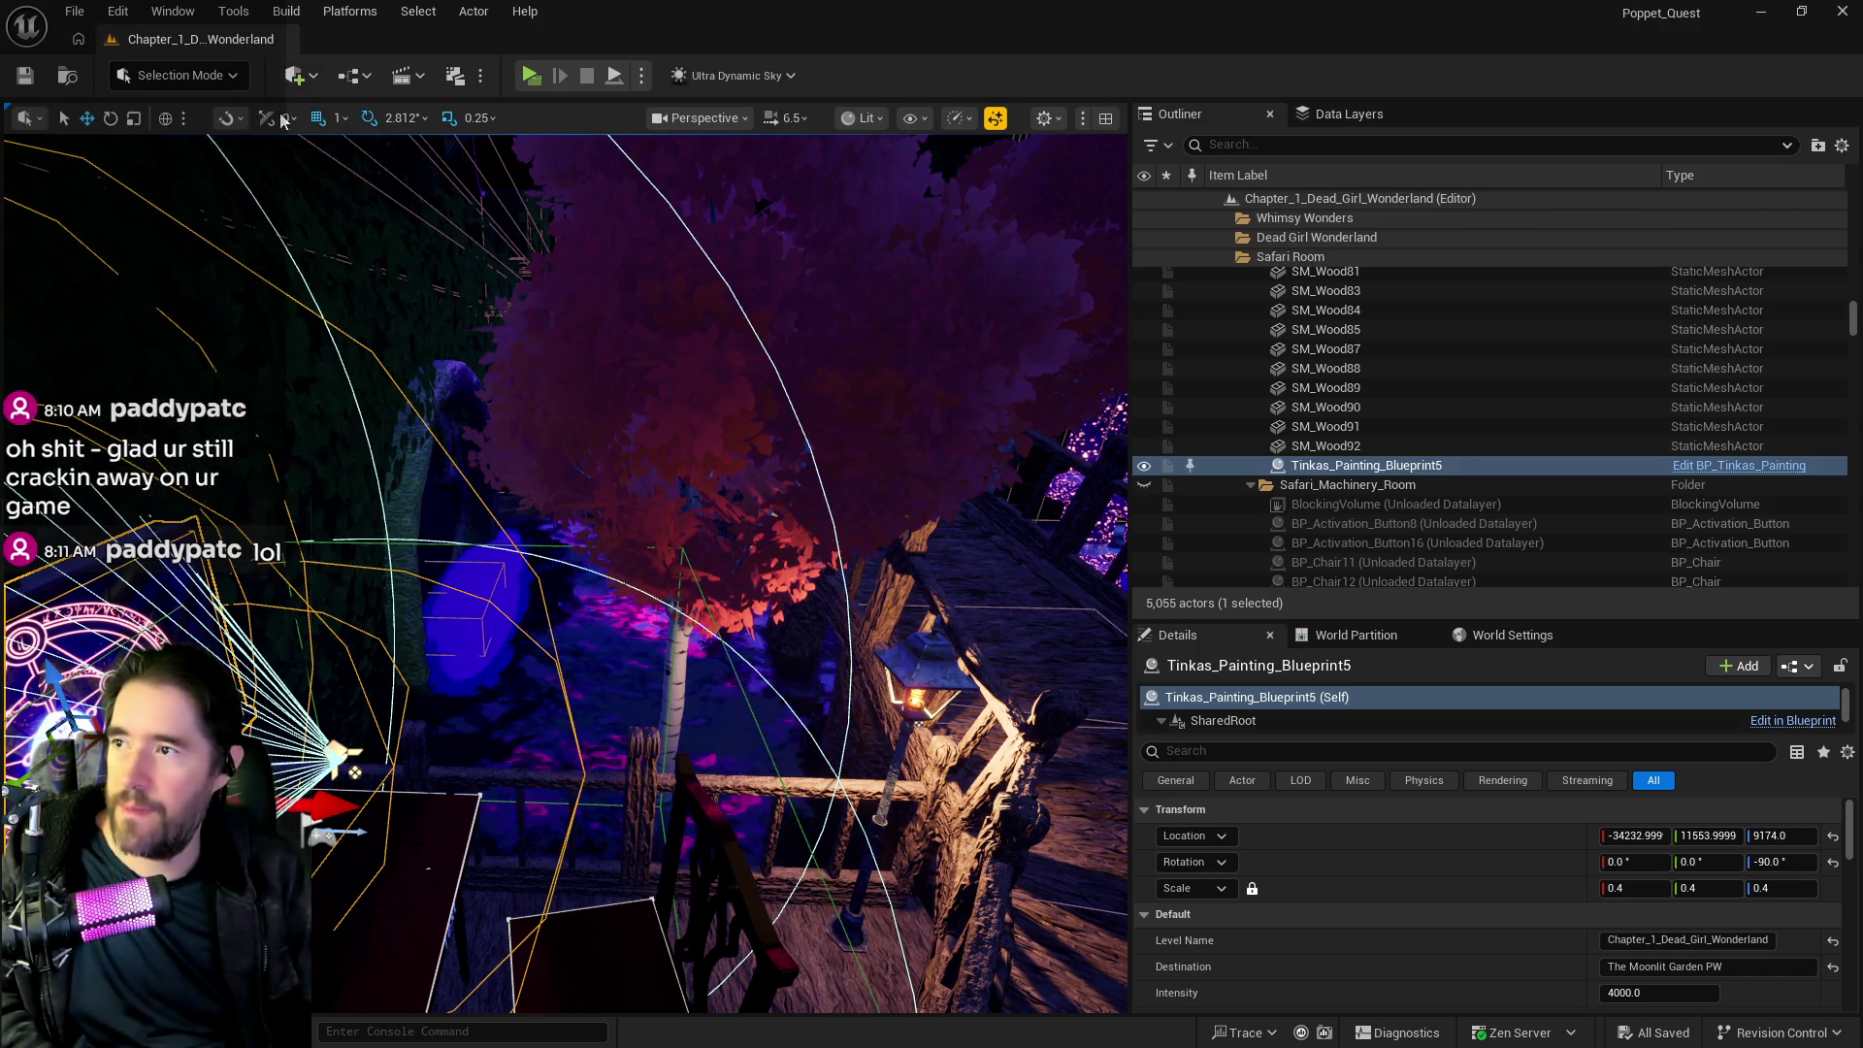
click(284, 14)
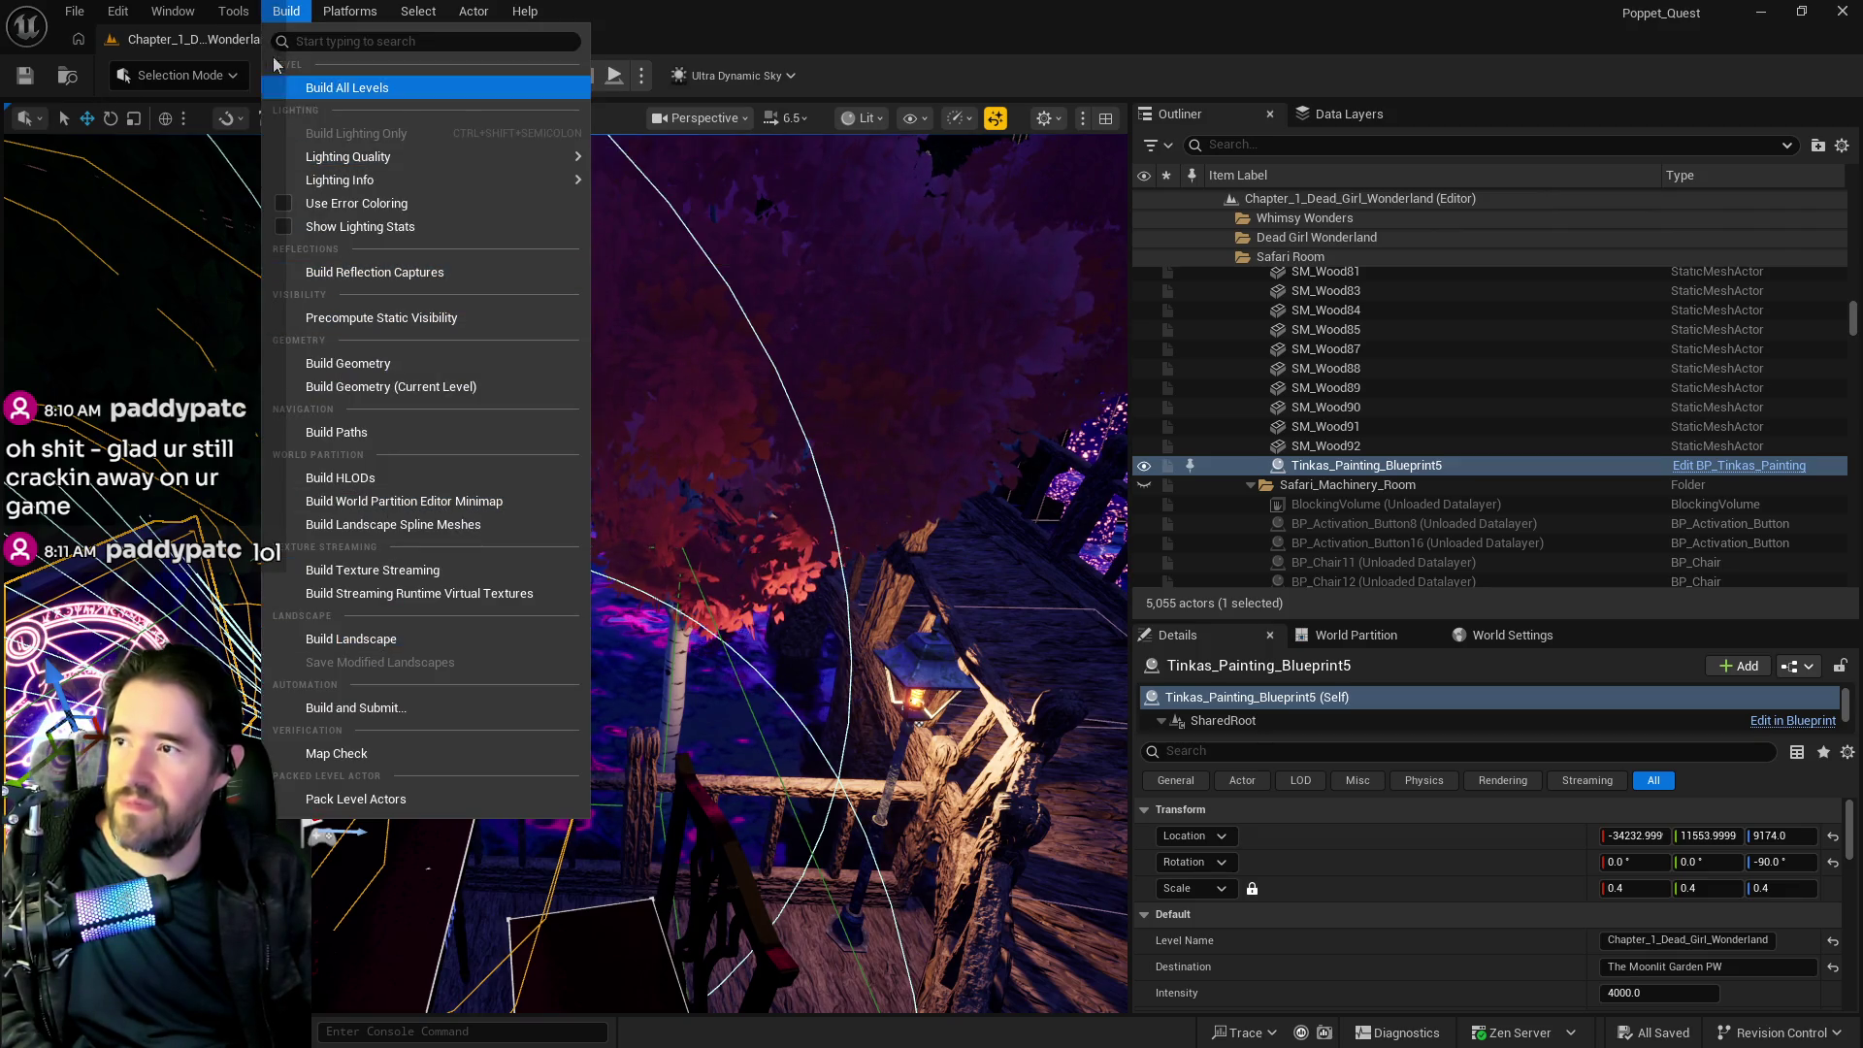
click(235, 14)
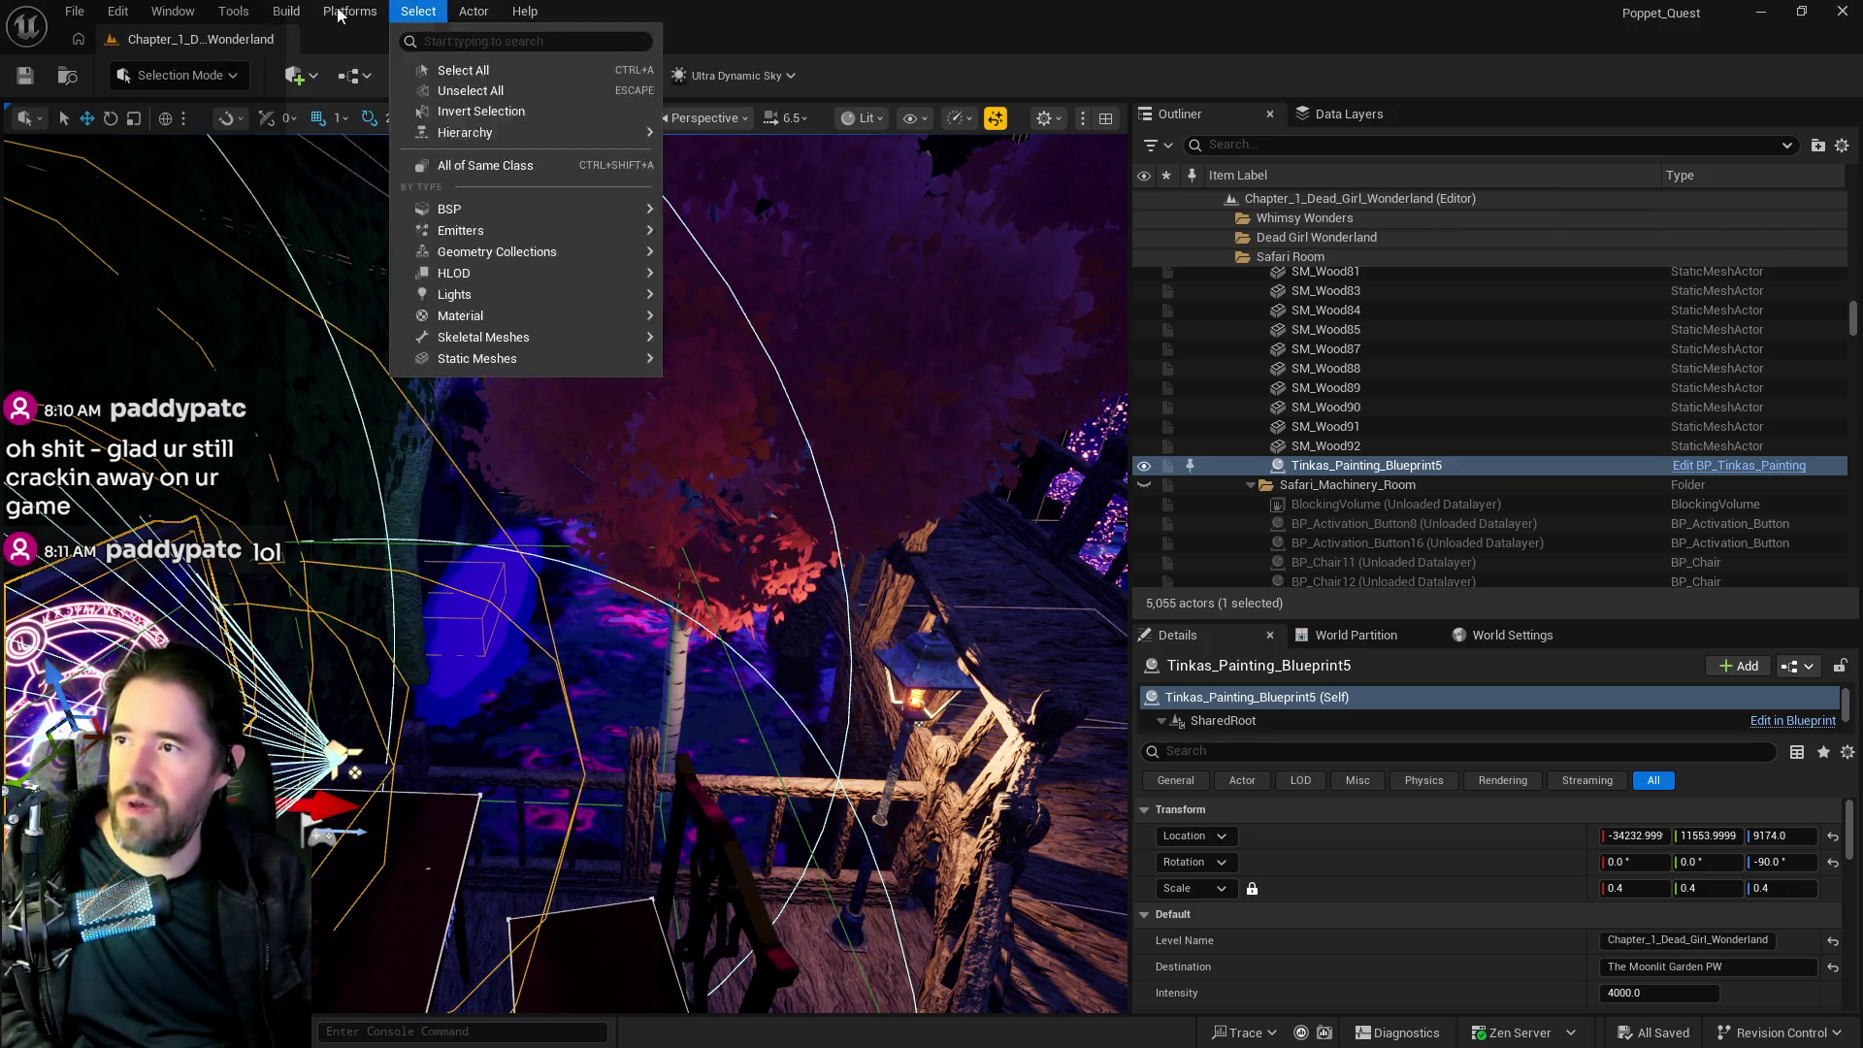
mouse_move(333, 13)
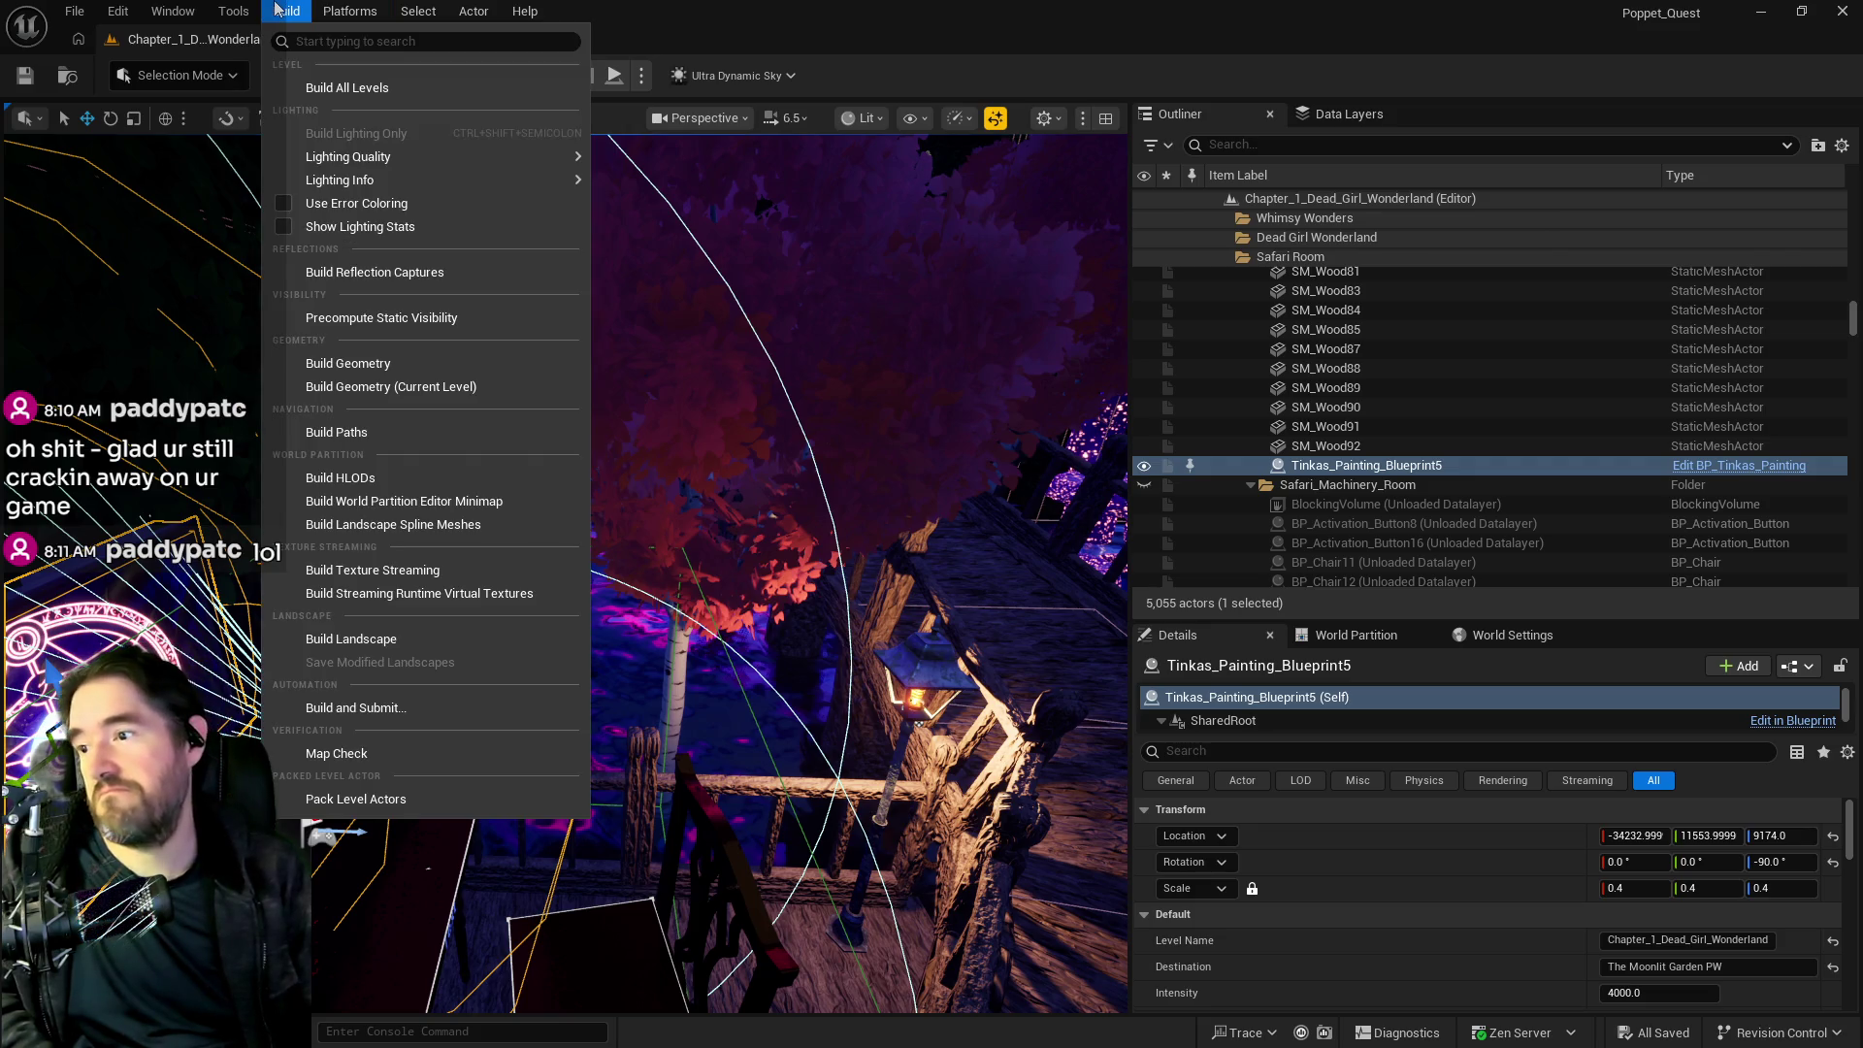
click(268, 9)
click(118, 11)
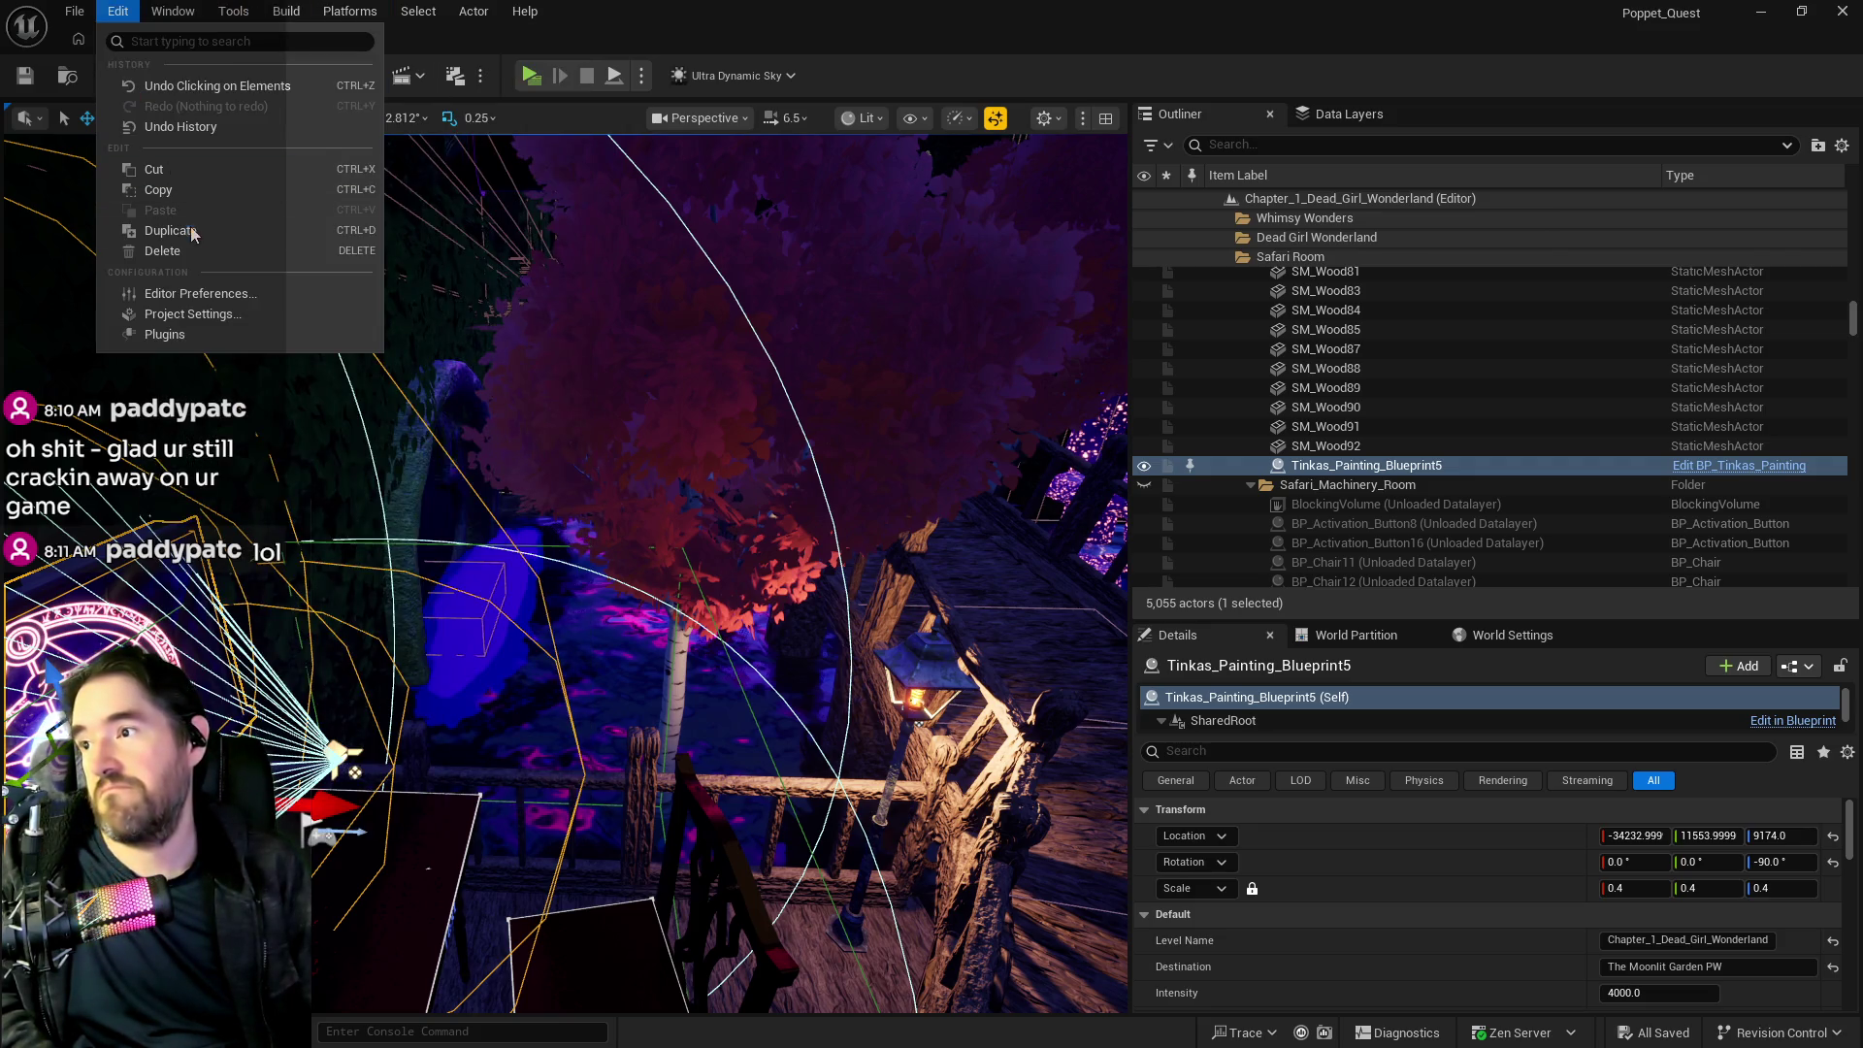
Check the Quick Render options, then bring up the Platforms menu.
click(546, 9)
click(479, 75)
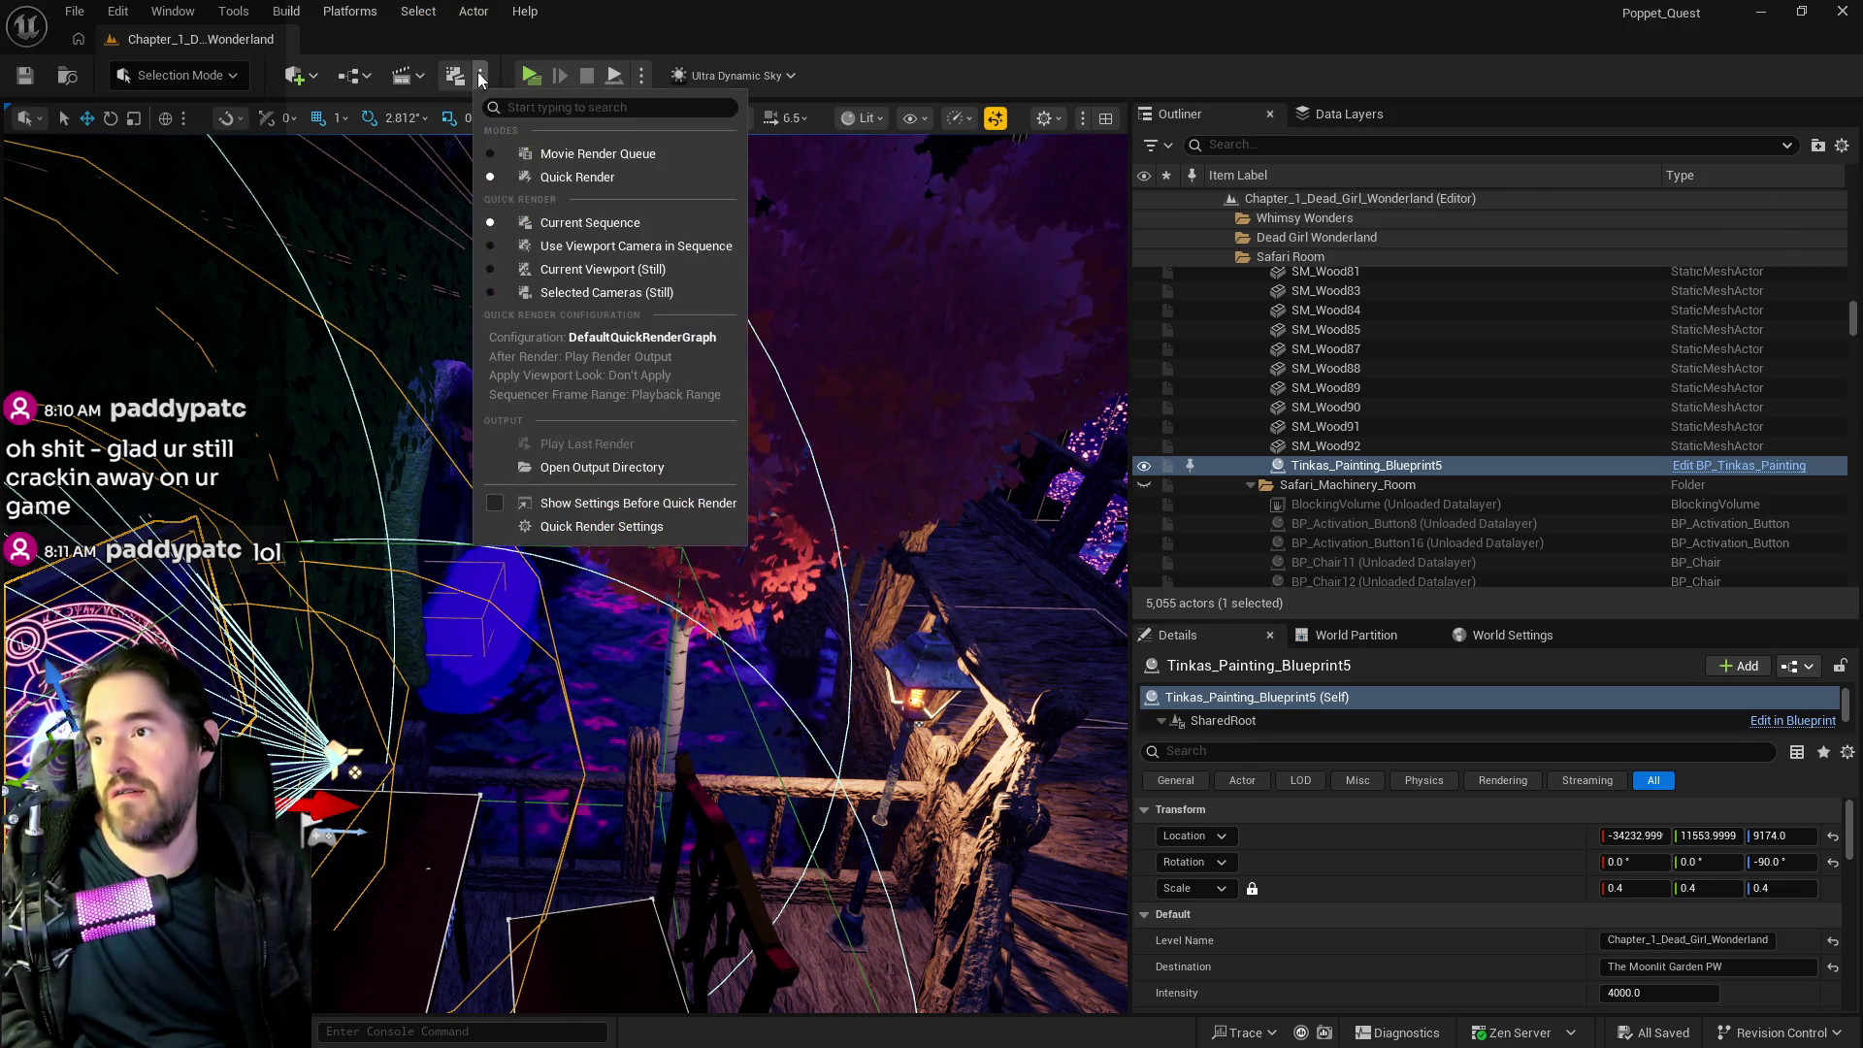
click(455, 75)
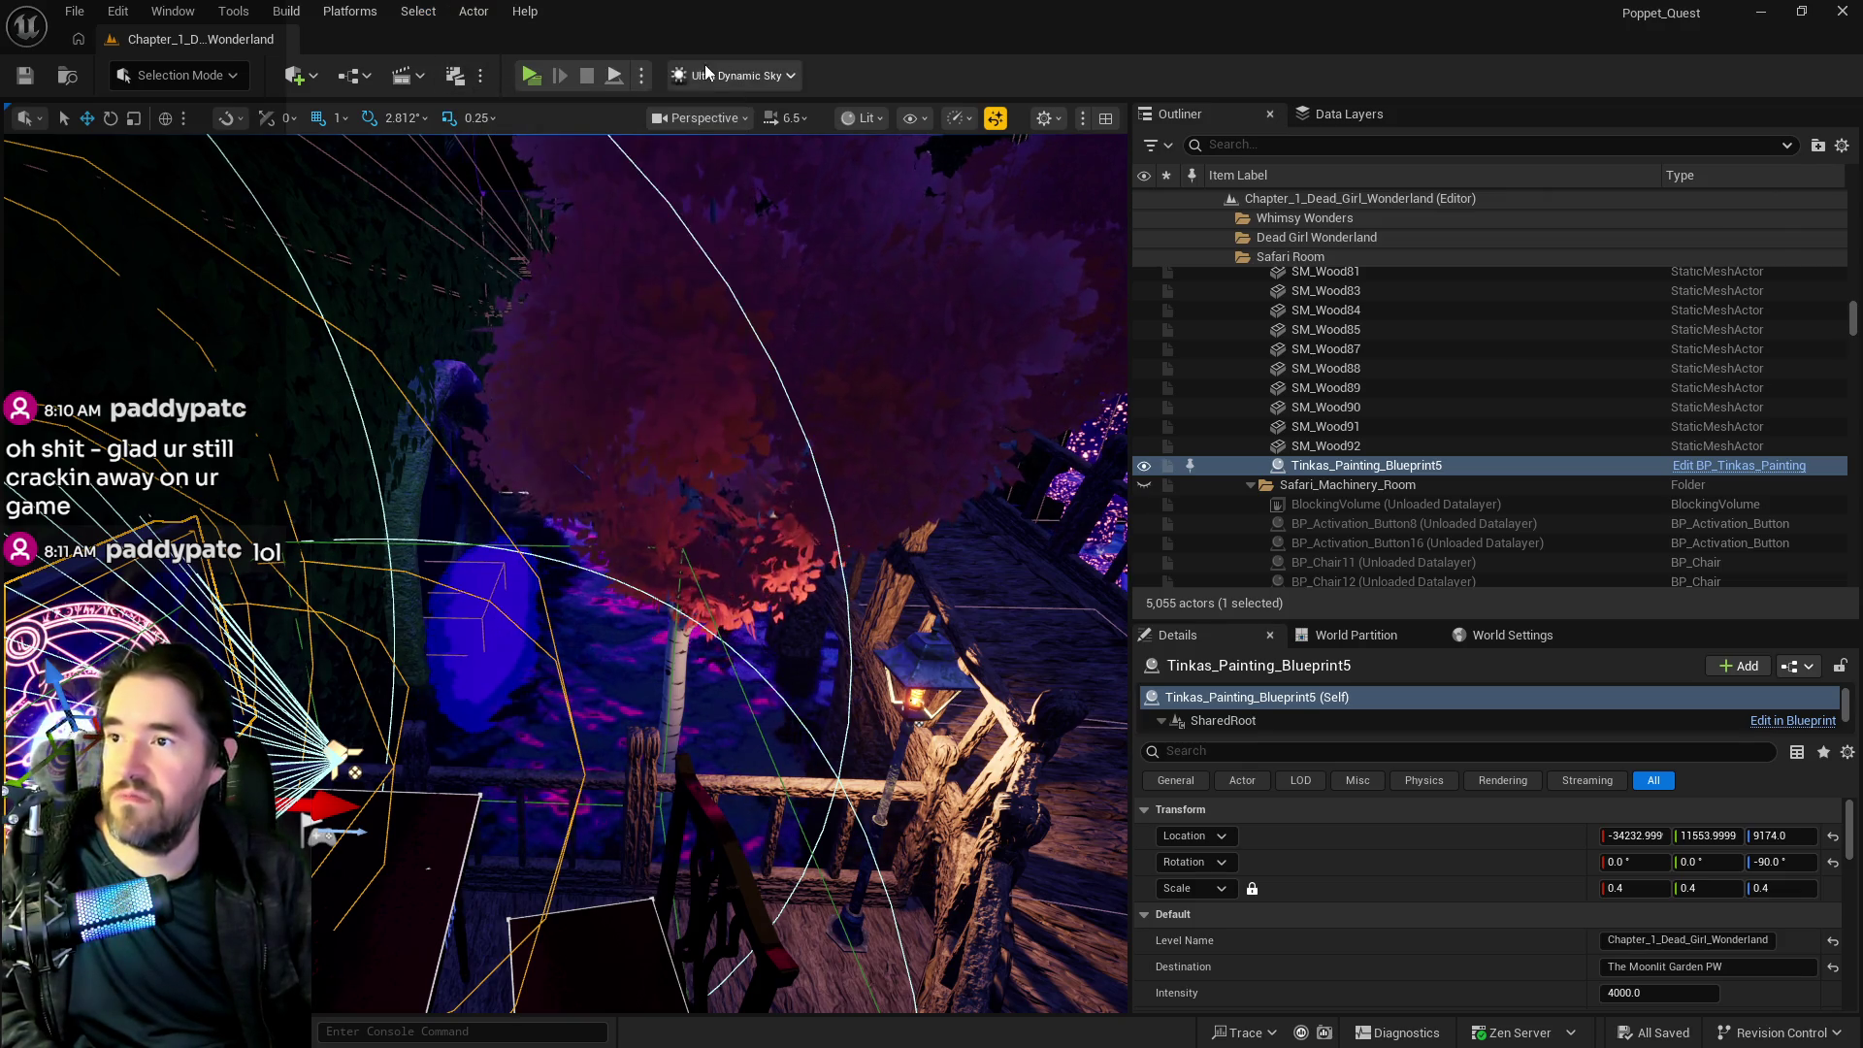
click(350, 13)
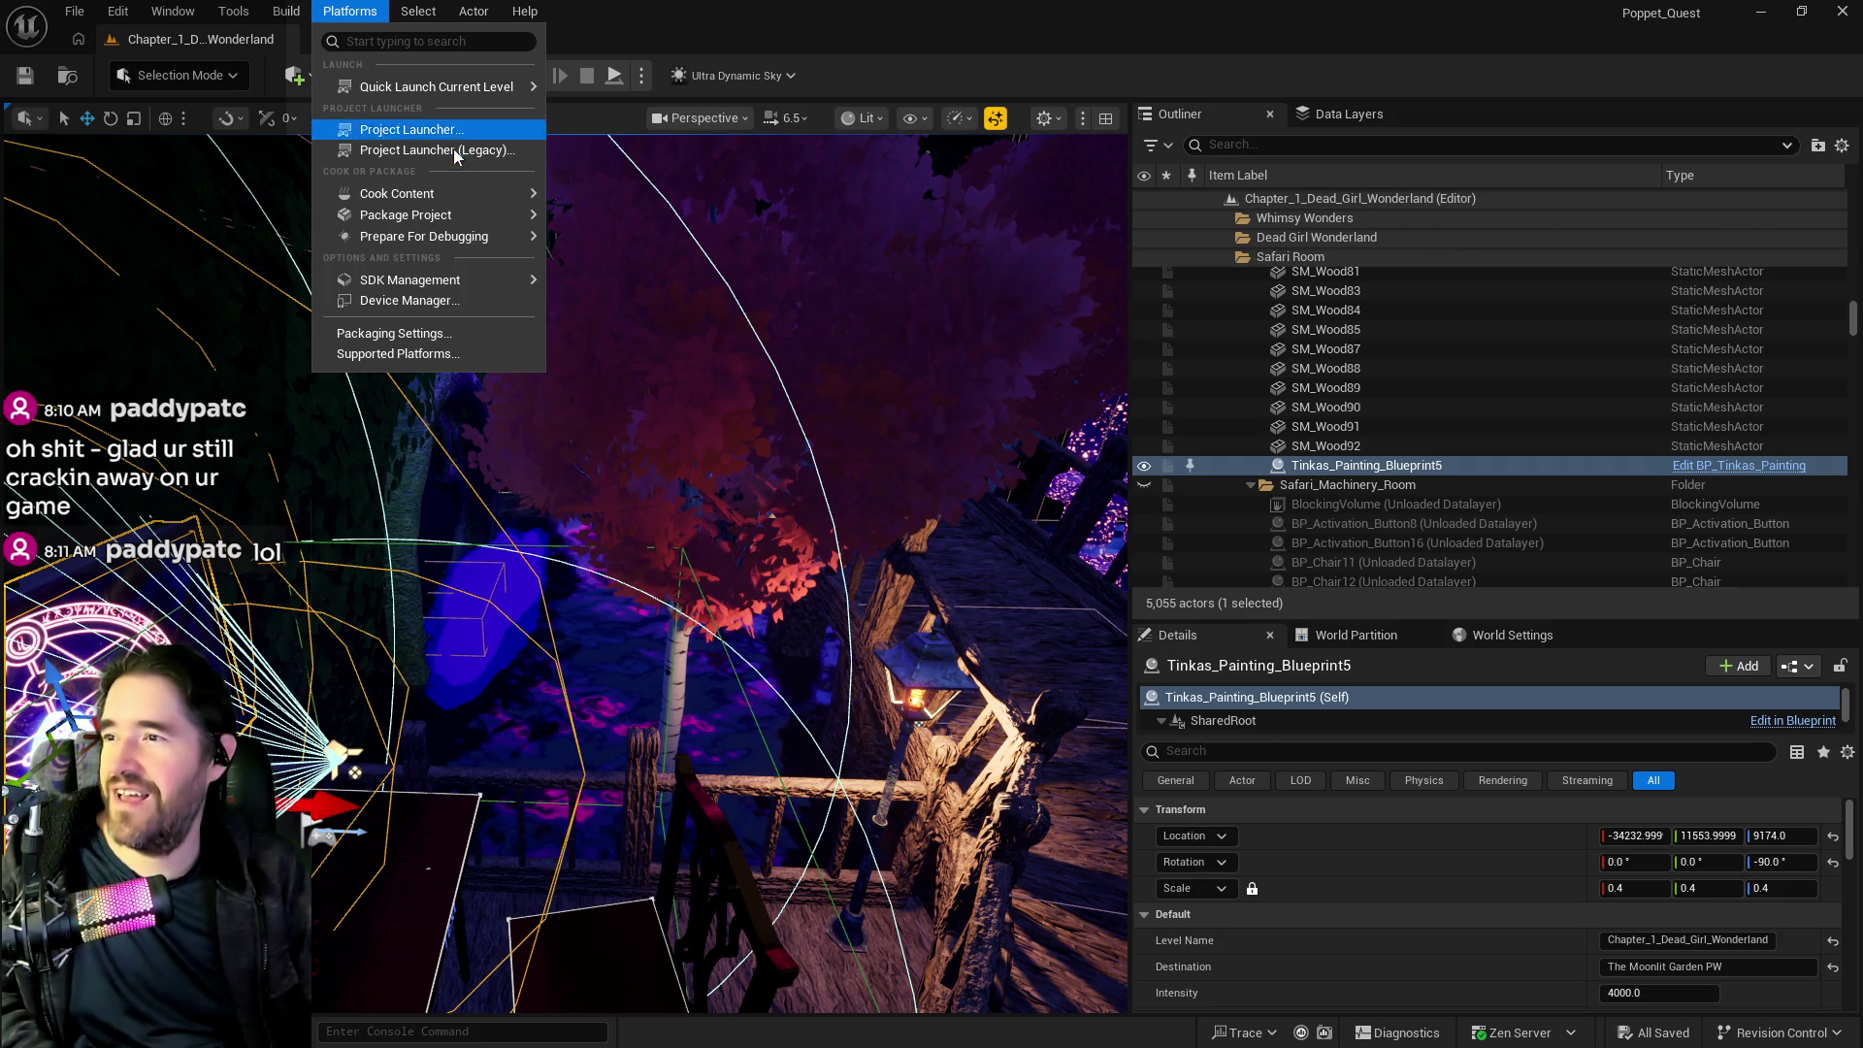
Package the Poppet_Quest project for Windows via Platforms > Package Project.
mouse_move(462, 217)
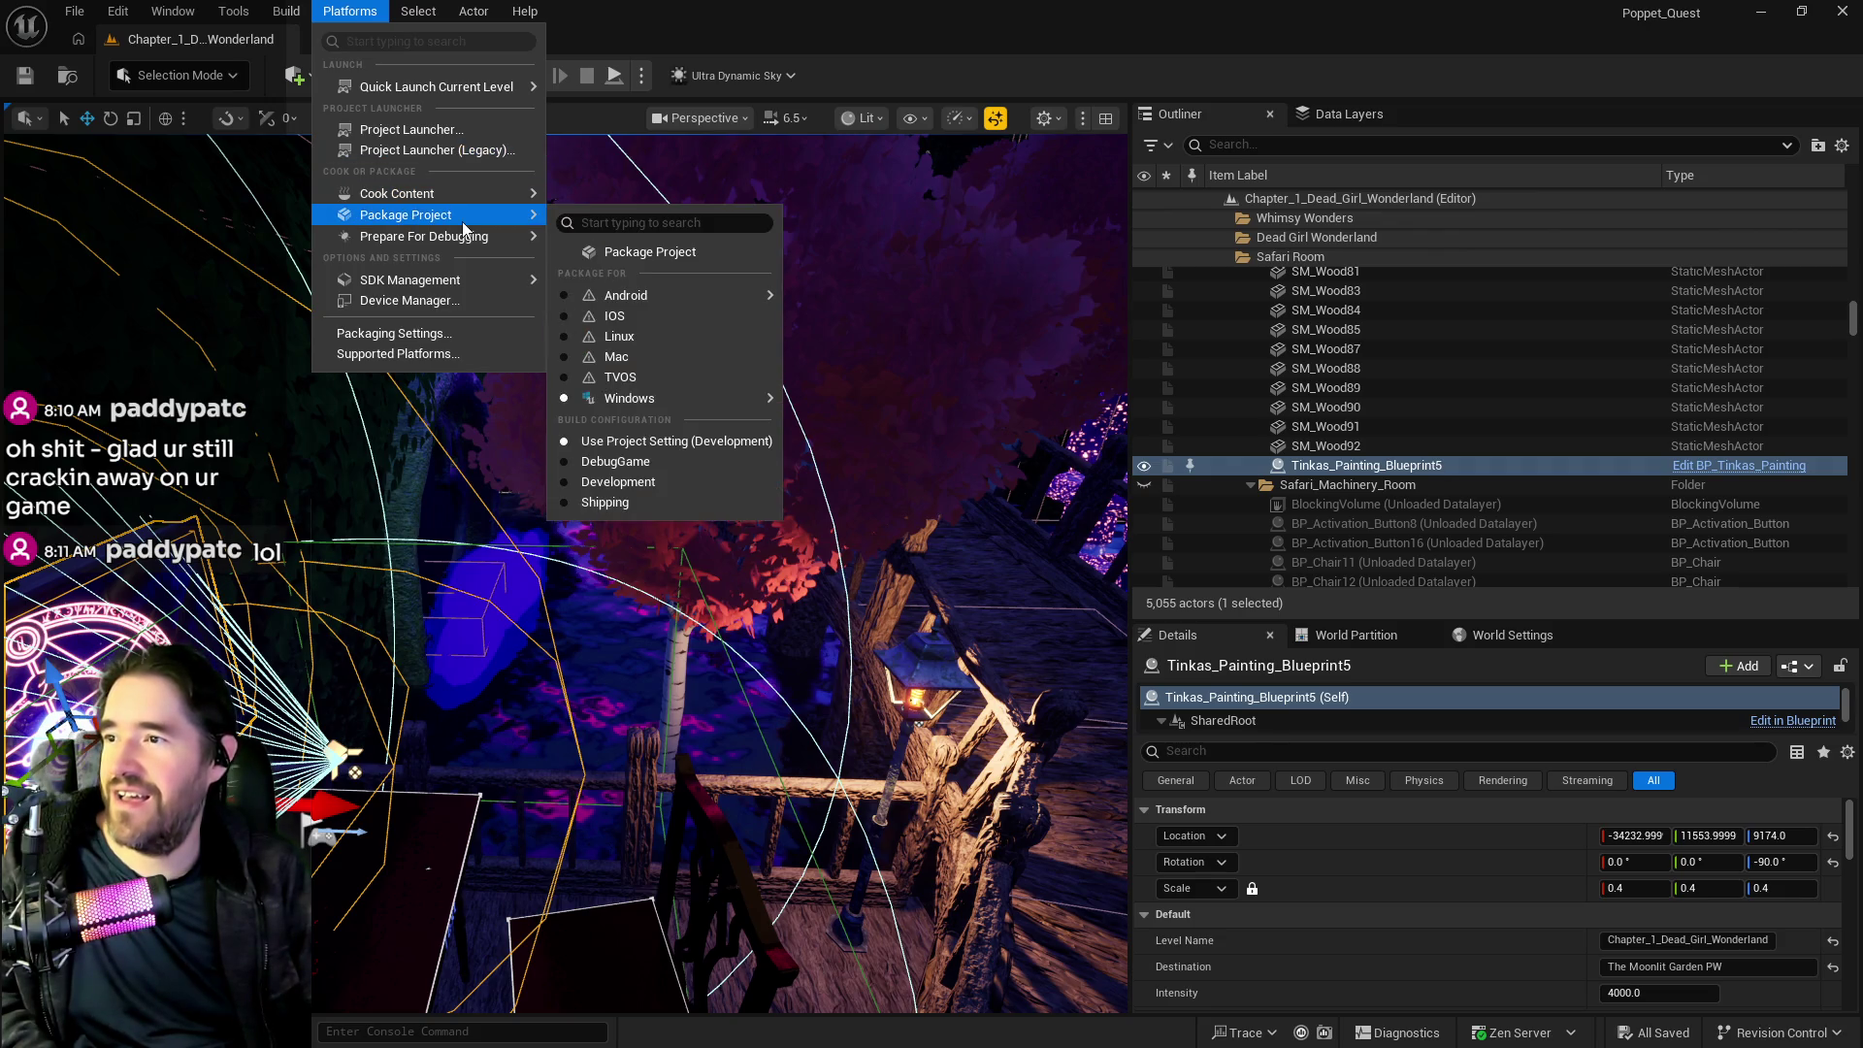
click(663, 255)
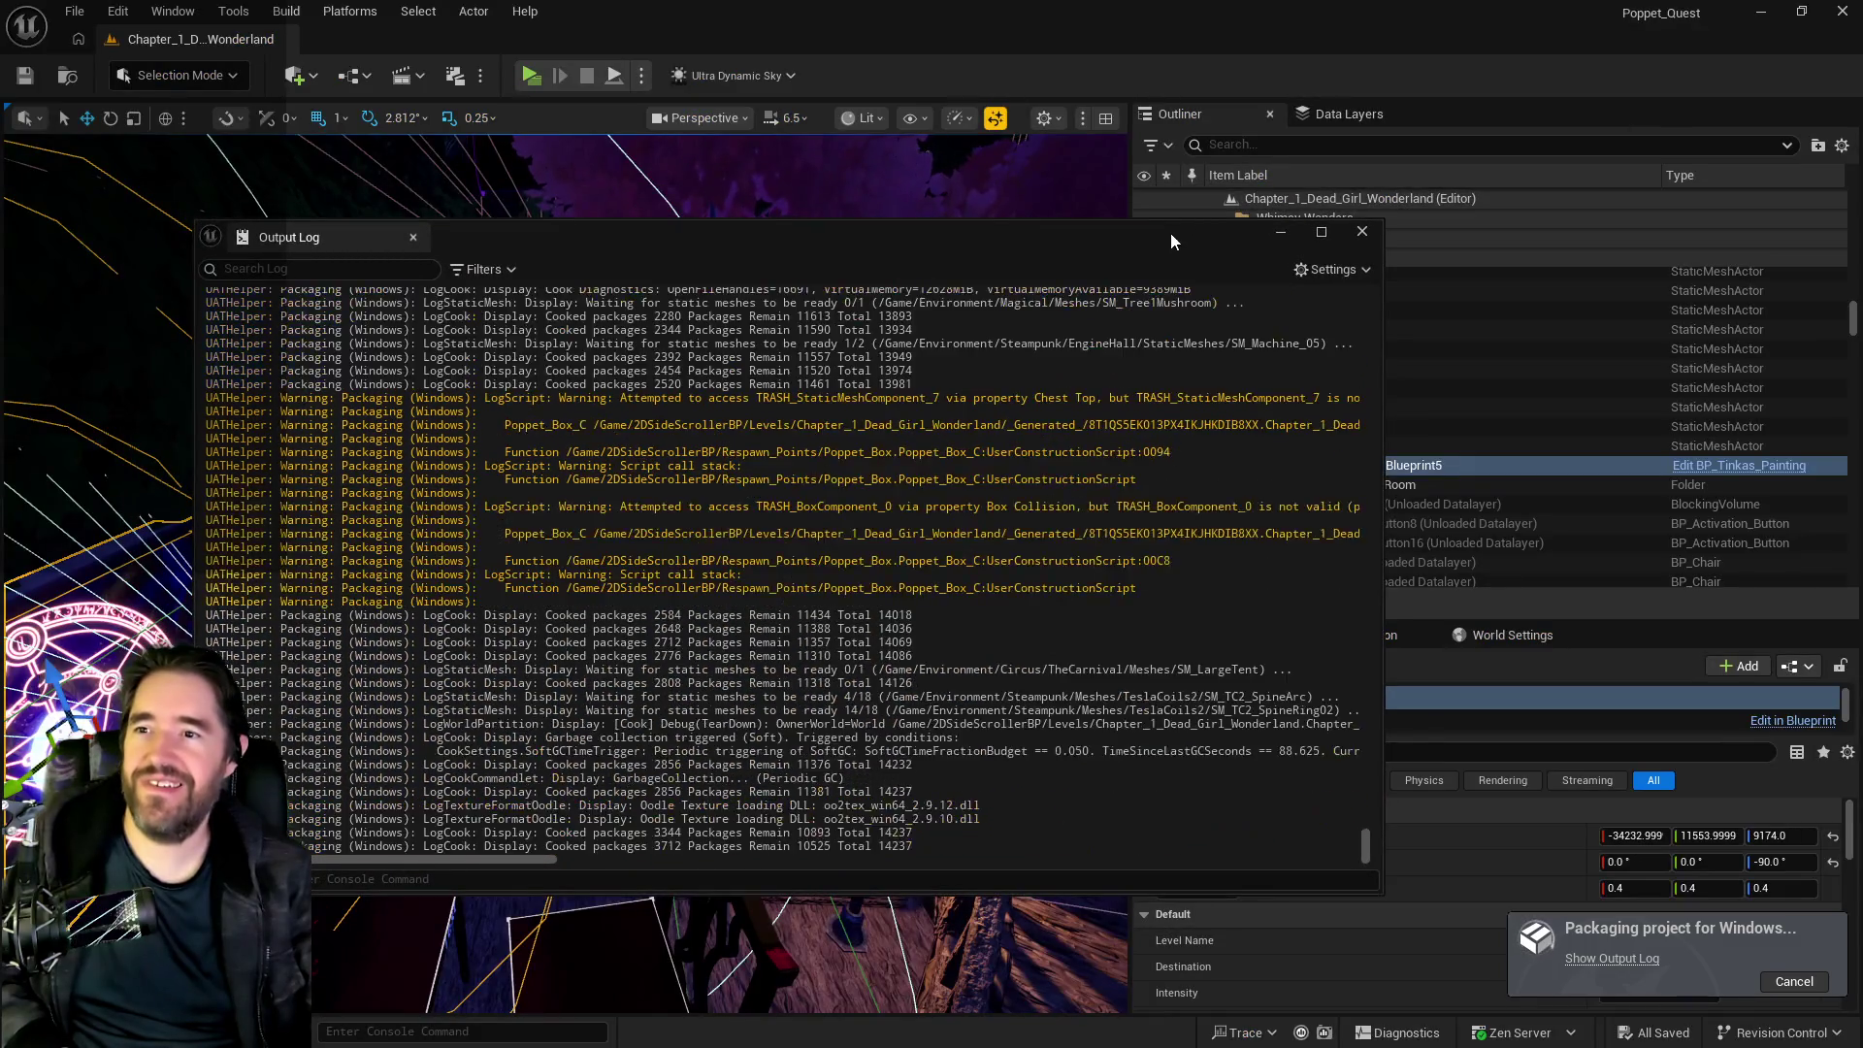
Move the output log aside and fly past the glowing mushroom down the street to the lamp post and gears.
drag(1170, 233, 1862, 262)
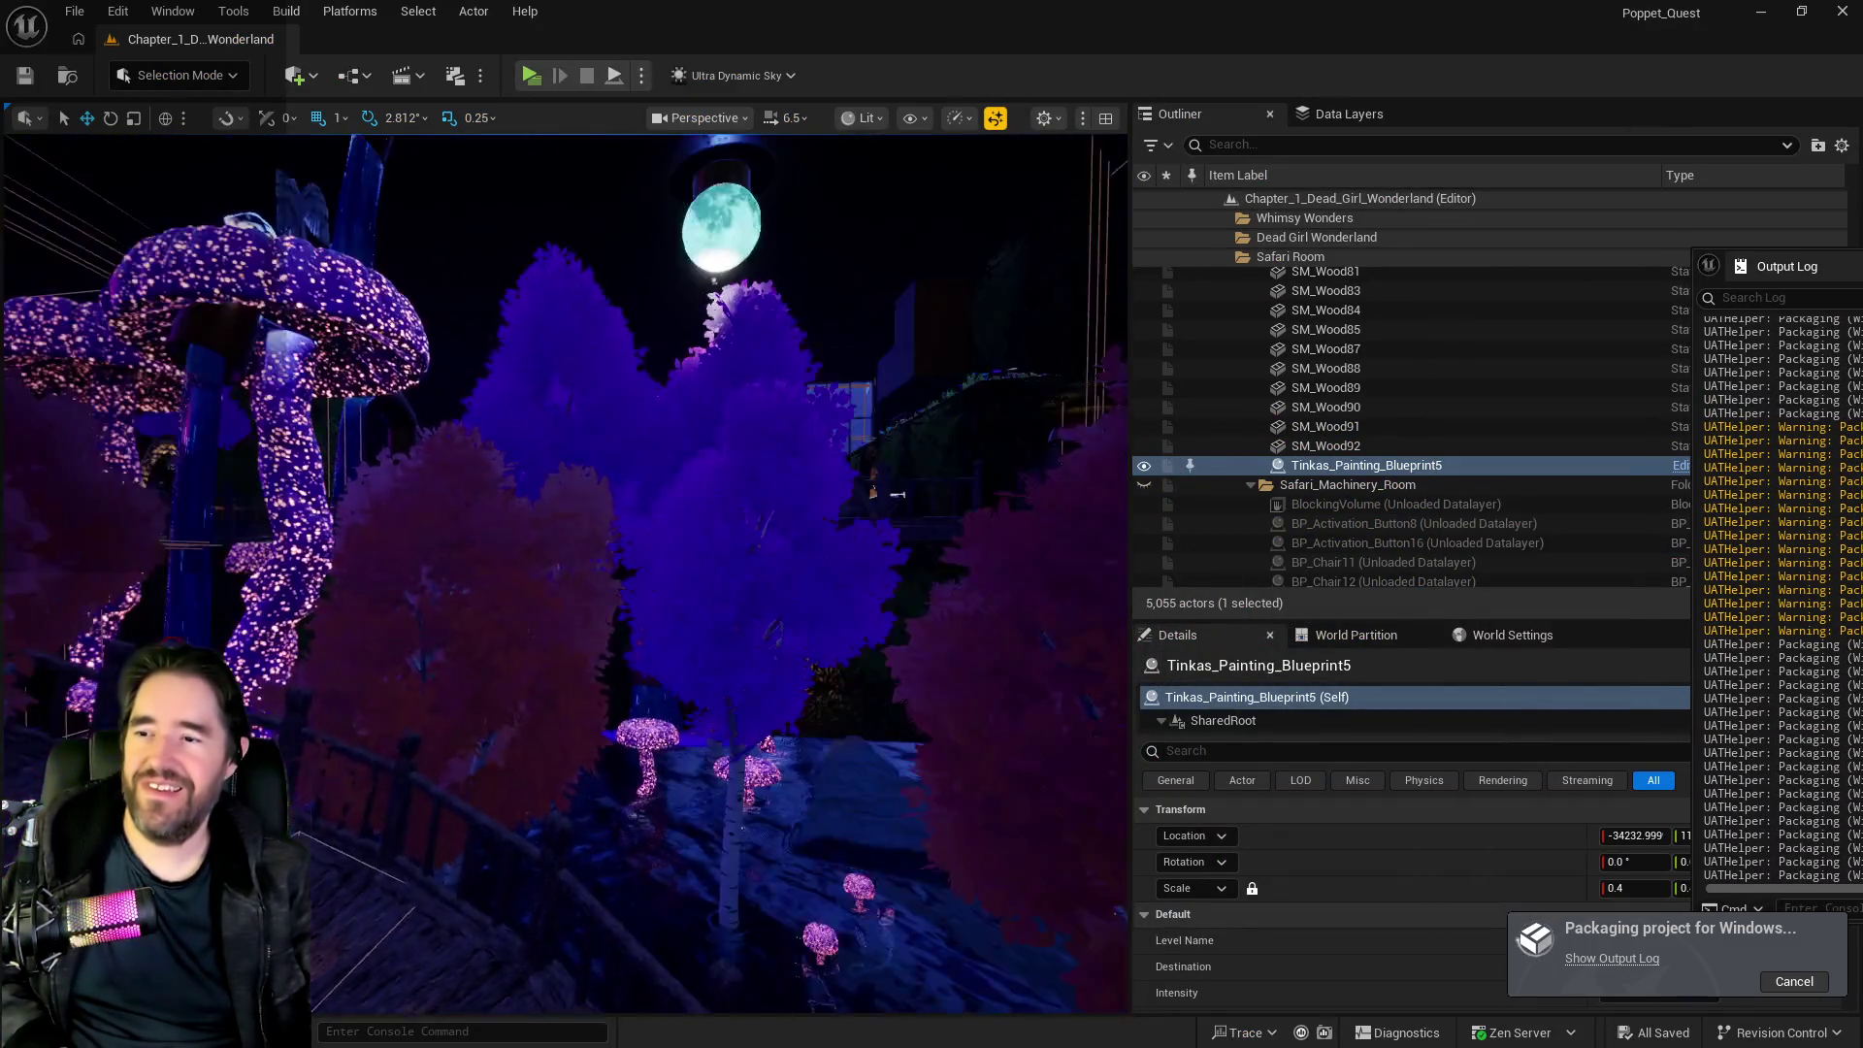
mouse_move(898, 495)
mouse_down()
mouse_move(597, 571)
mouse_move(699, 553)
mouse_move(765, 369)
mouse_up()
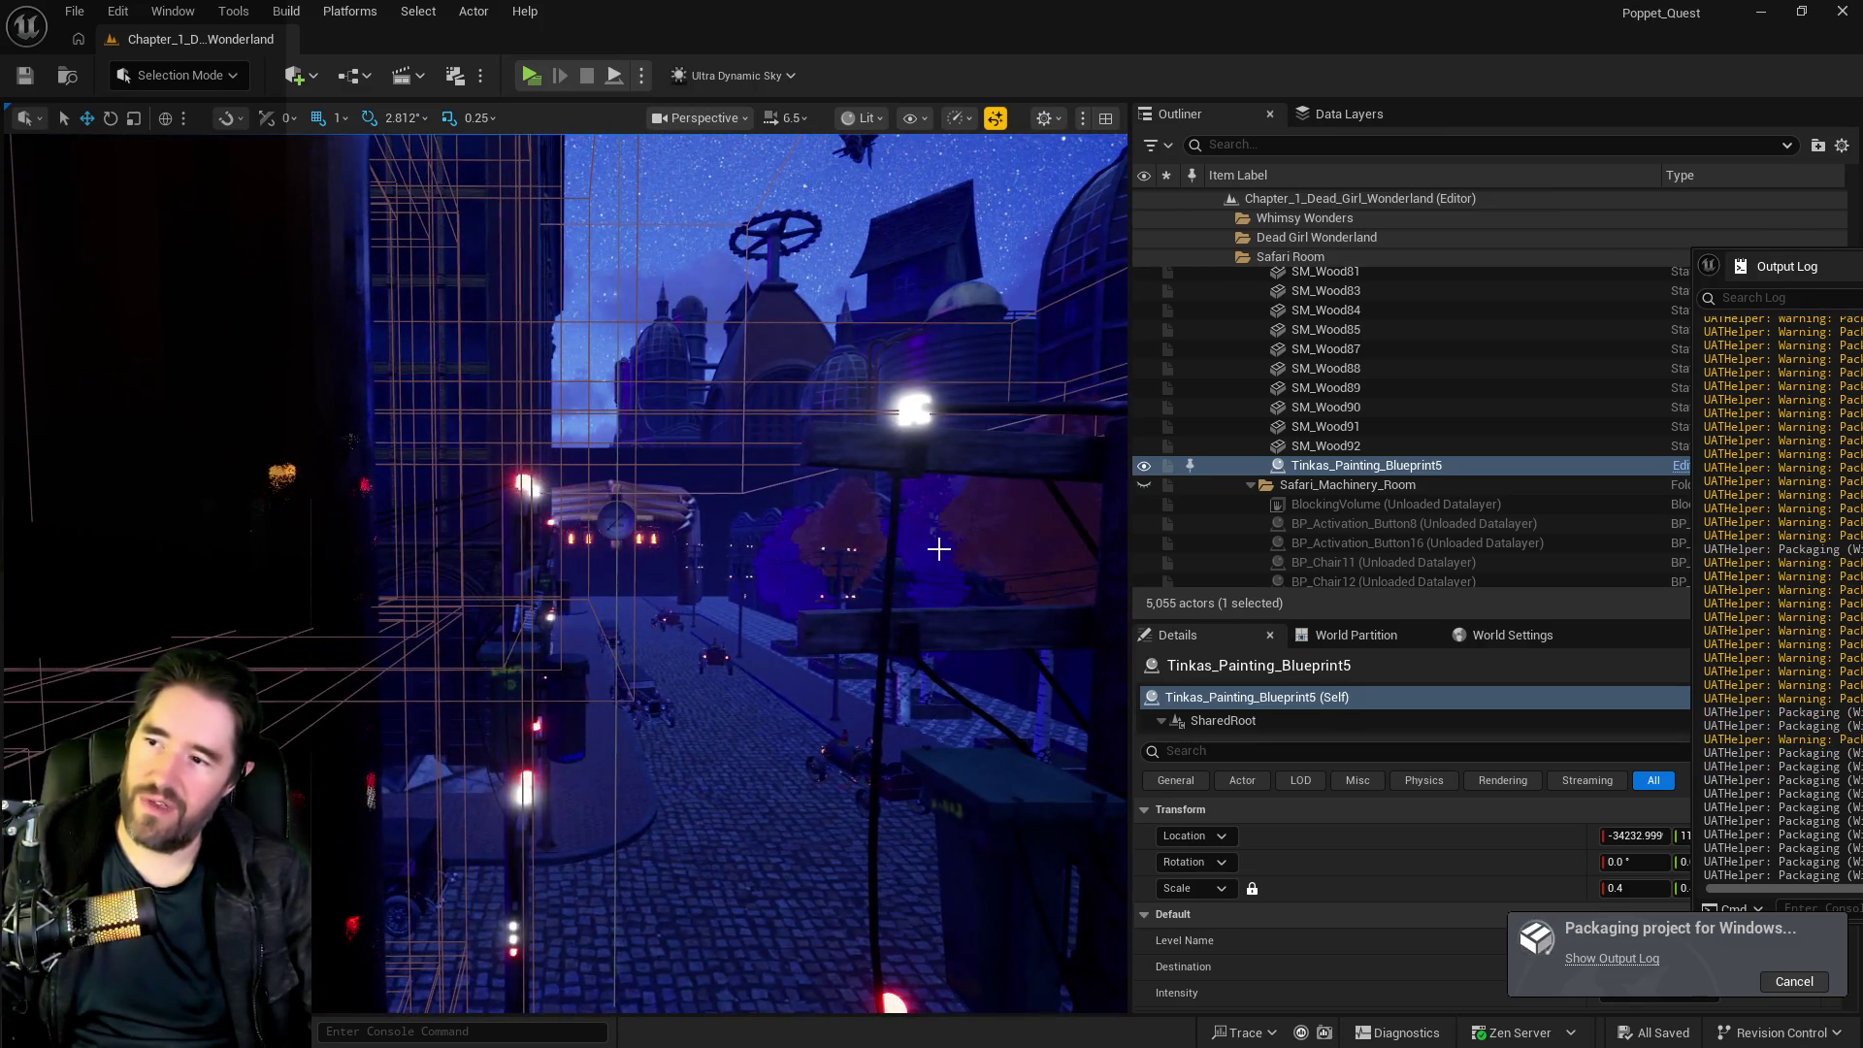
mouse_move(650, 485)
mouse_down()
mouse_move(634, 470)
mouse_move(727, 586)
mouse_up()
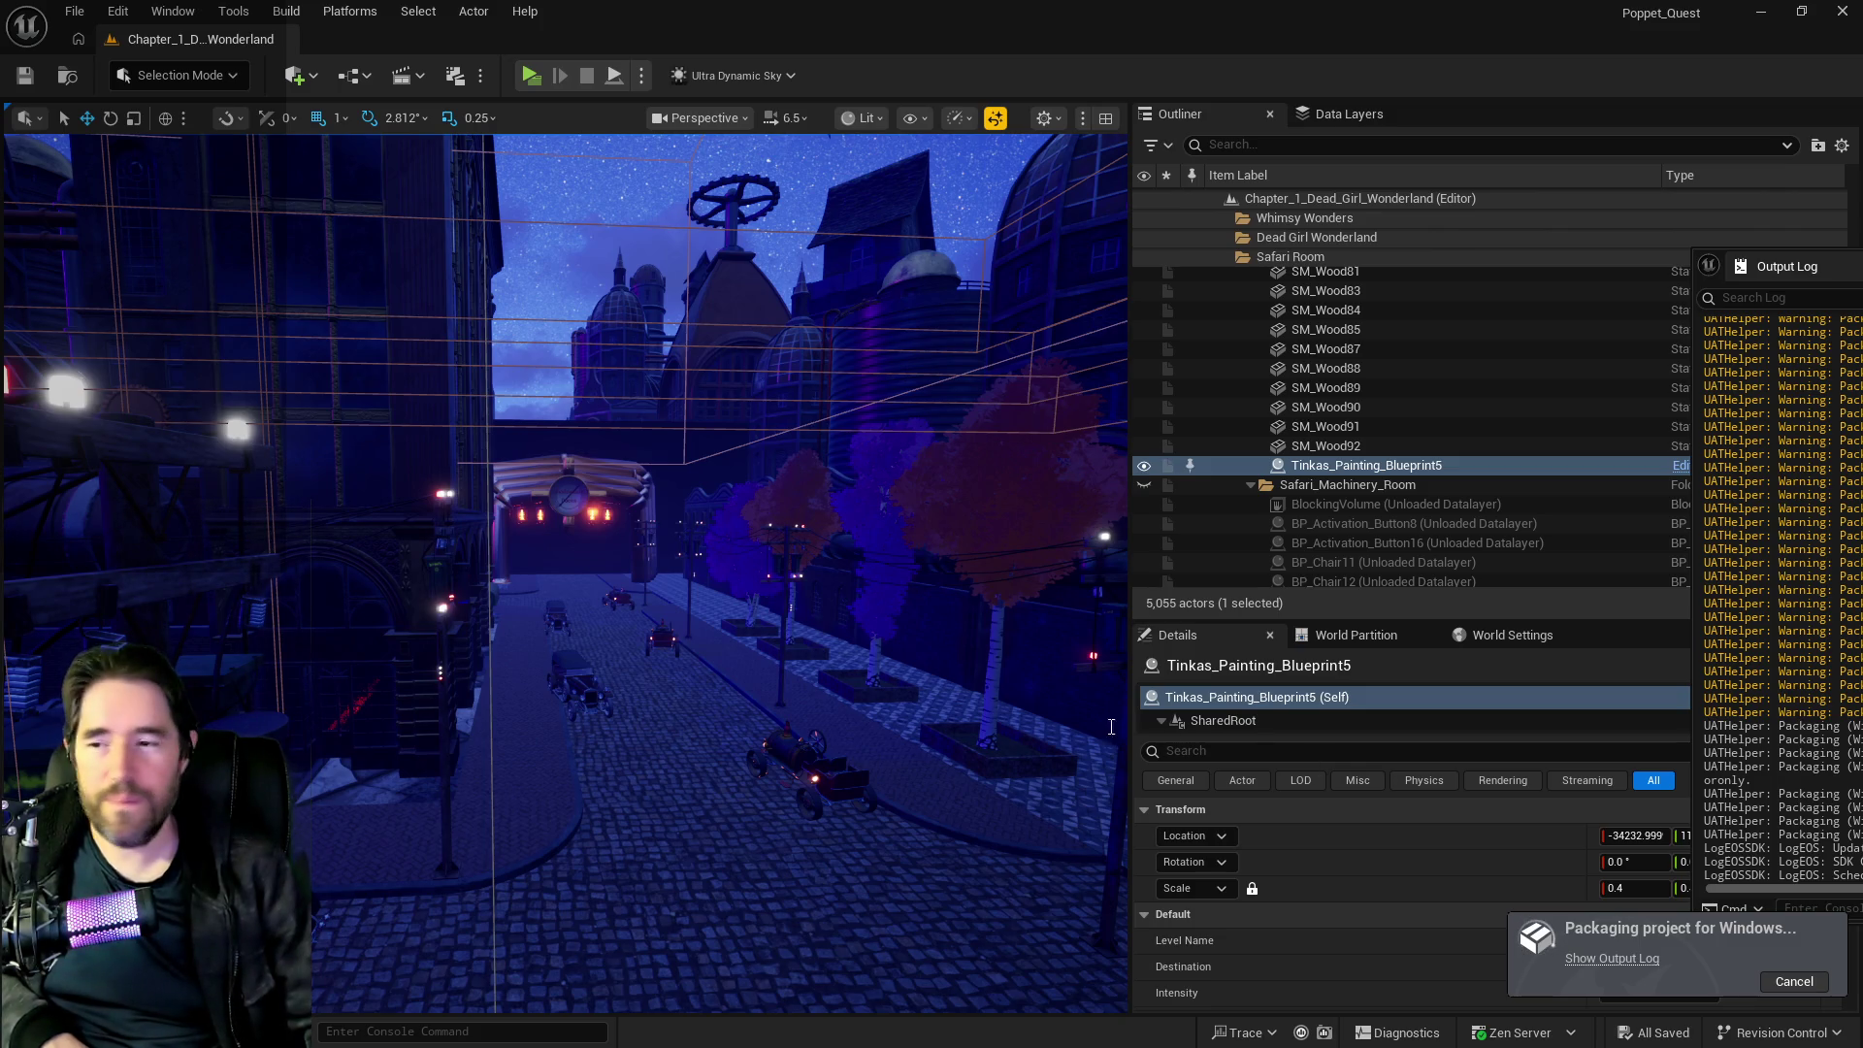
drag(959, 705, 966, 582)
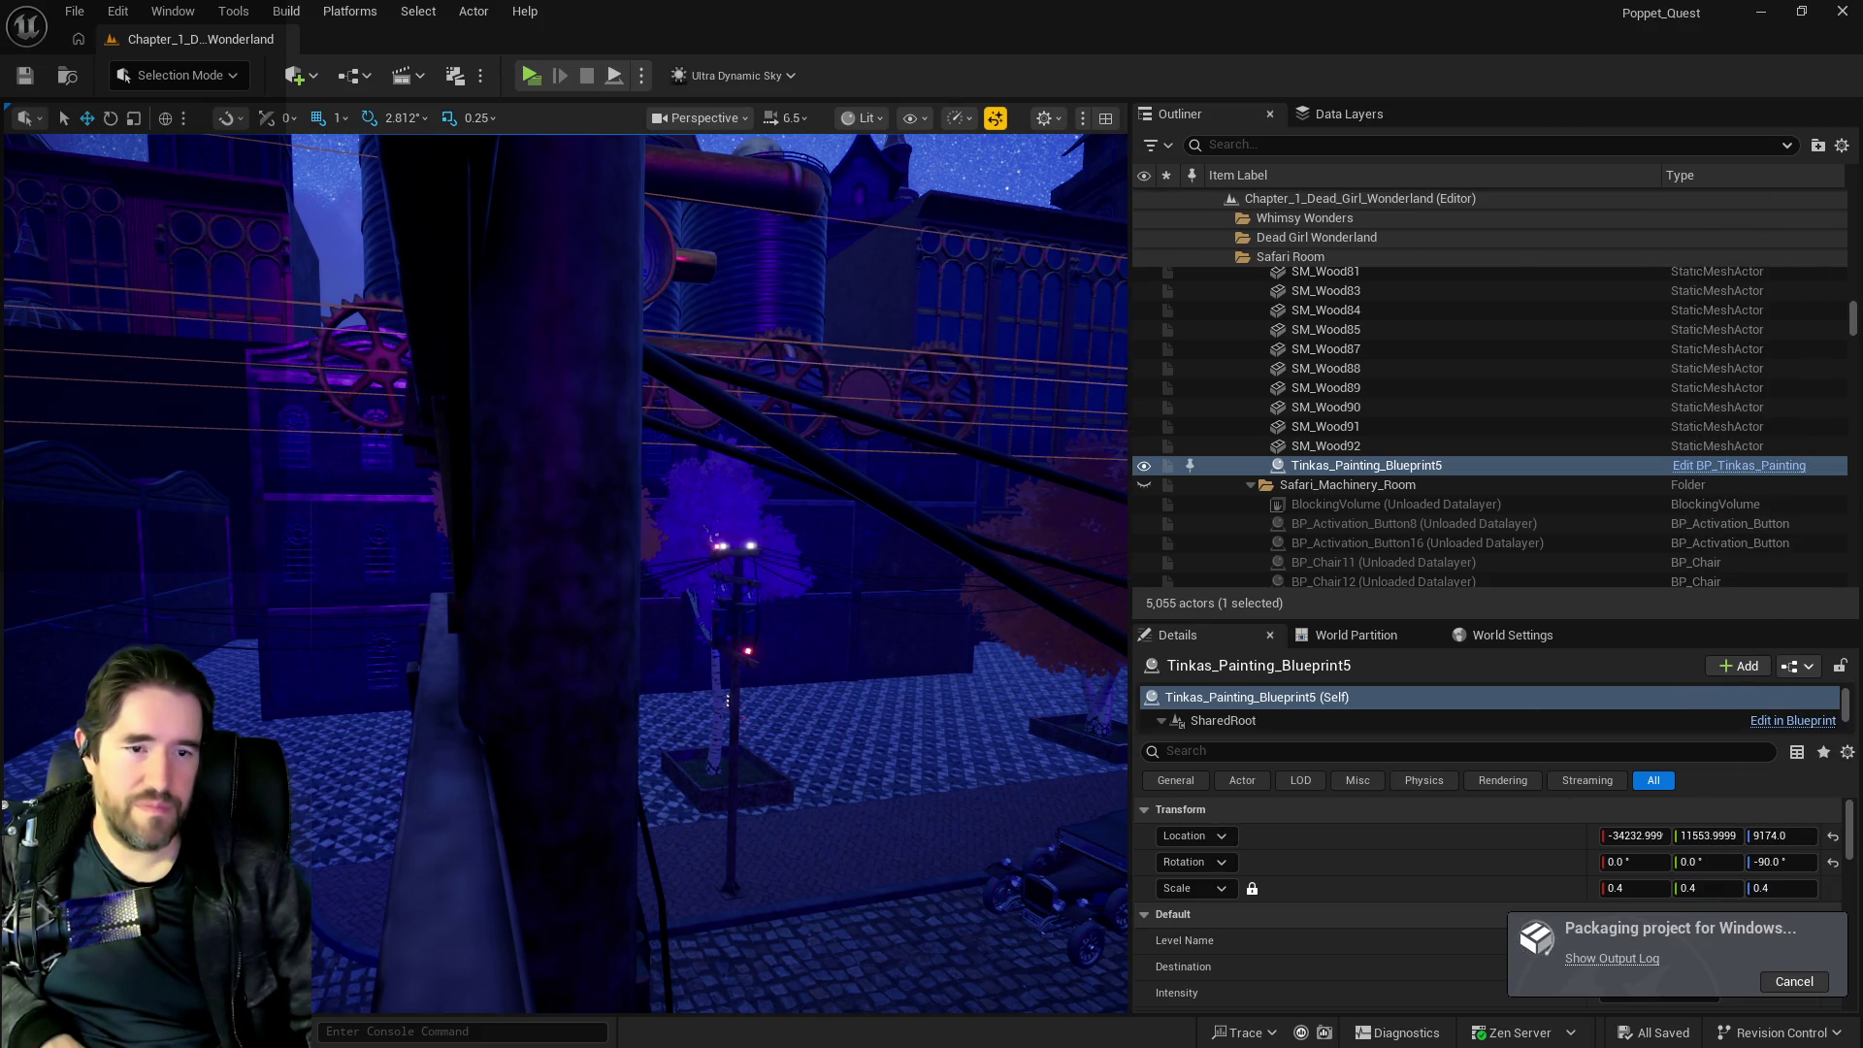
click(1612, 958)
drag(848, 154, 790, 197)
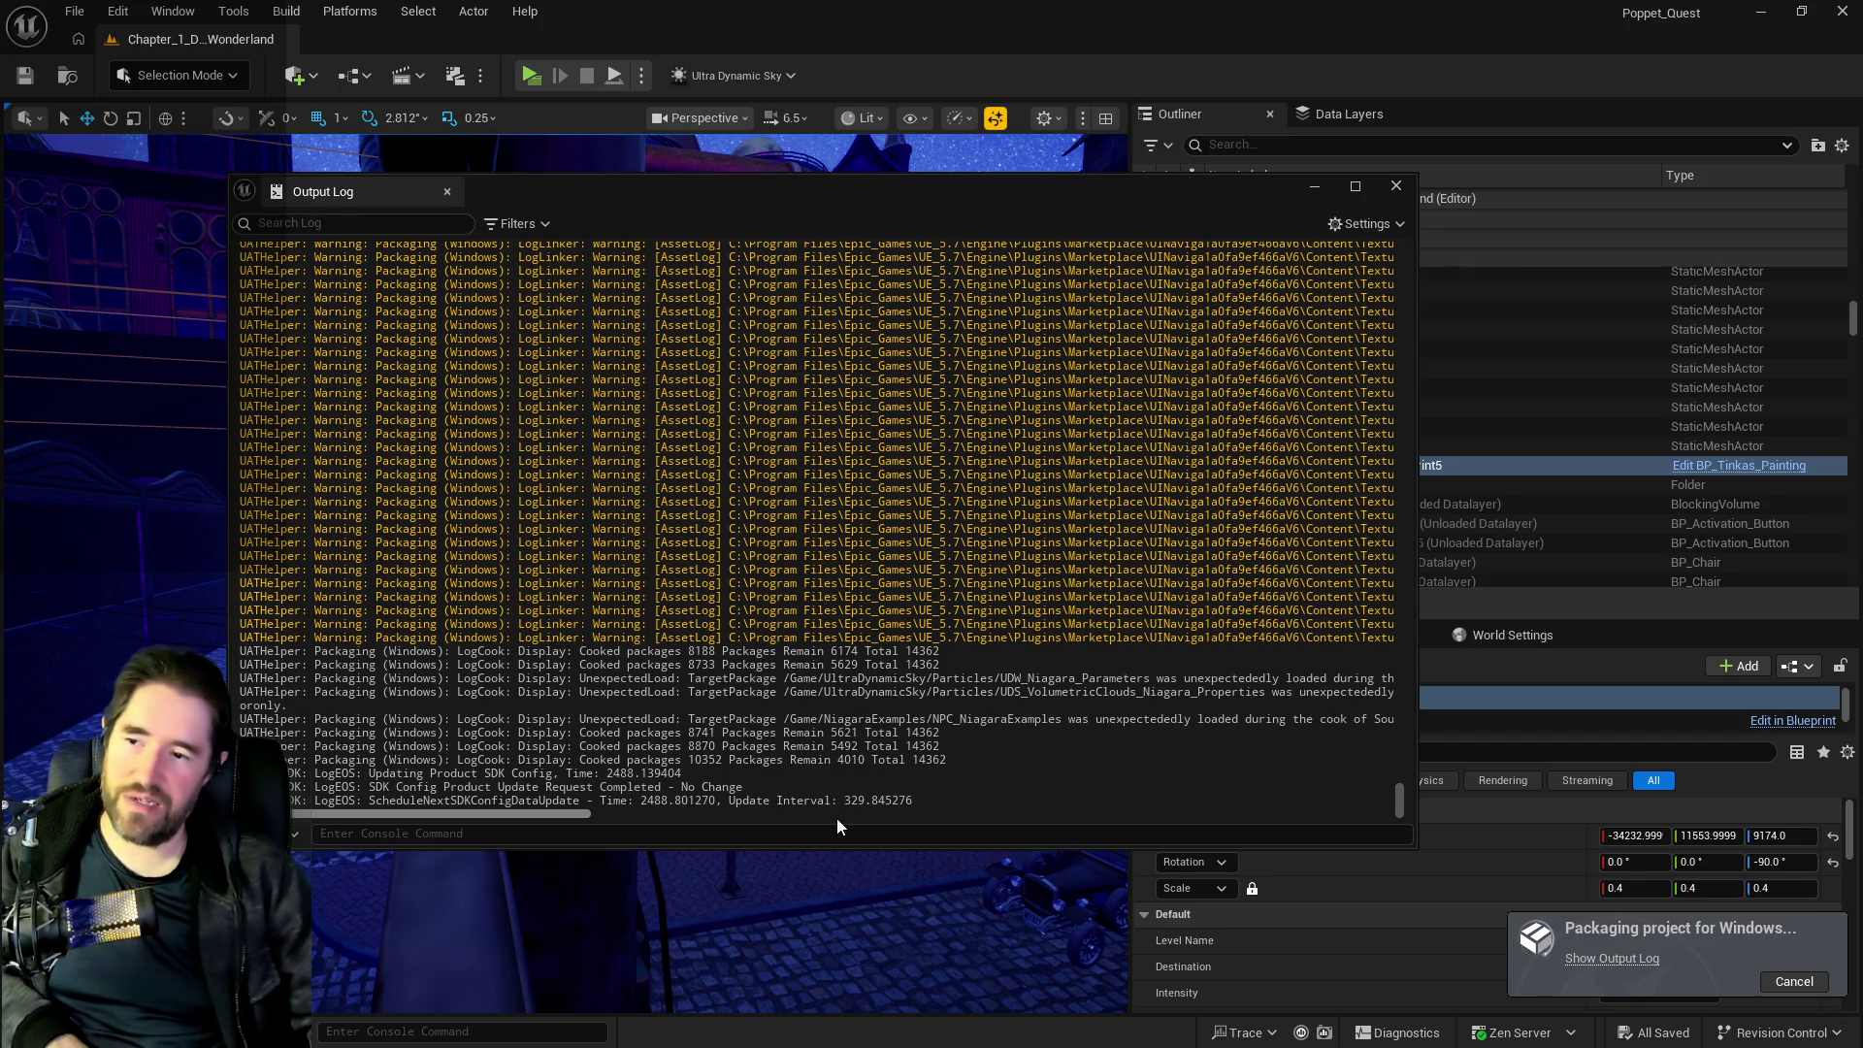
scroll(840, 806, up, 10)
scroll(861, 757, up, 5)
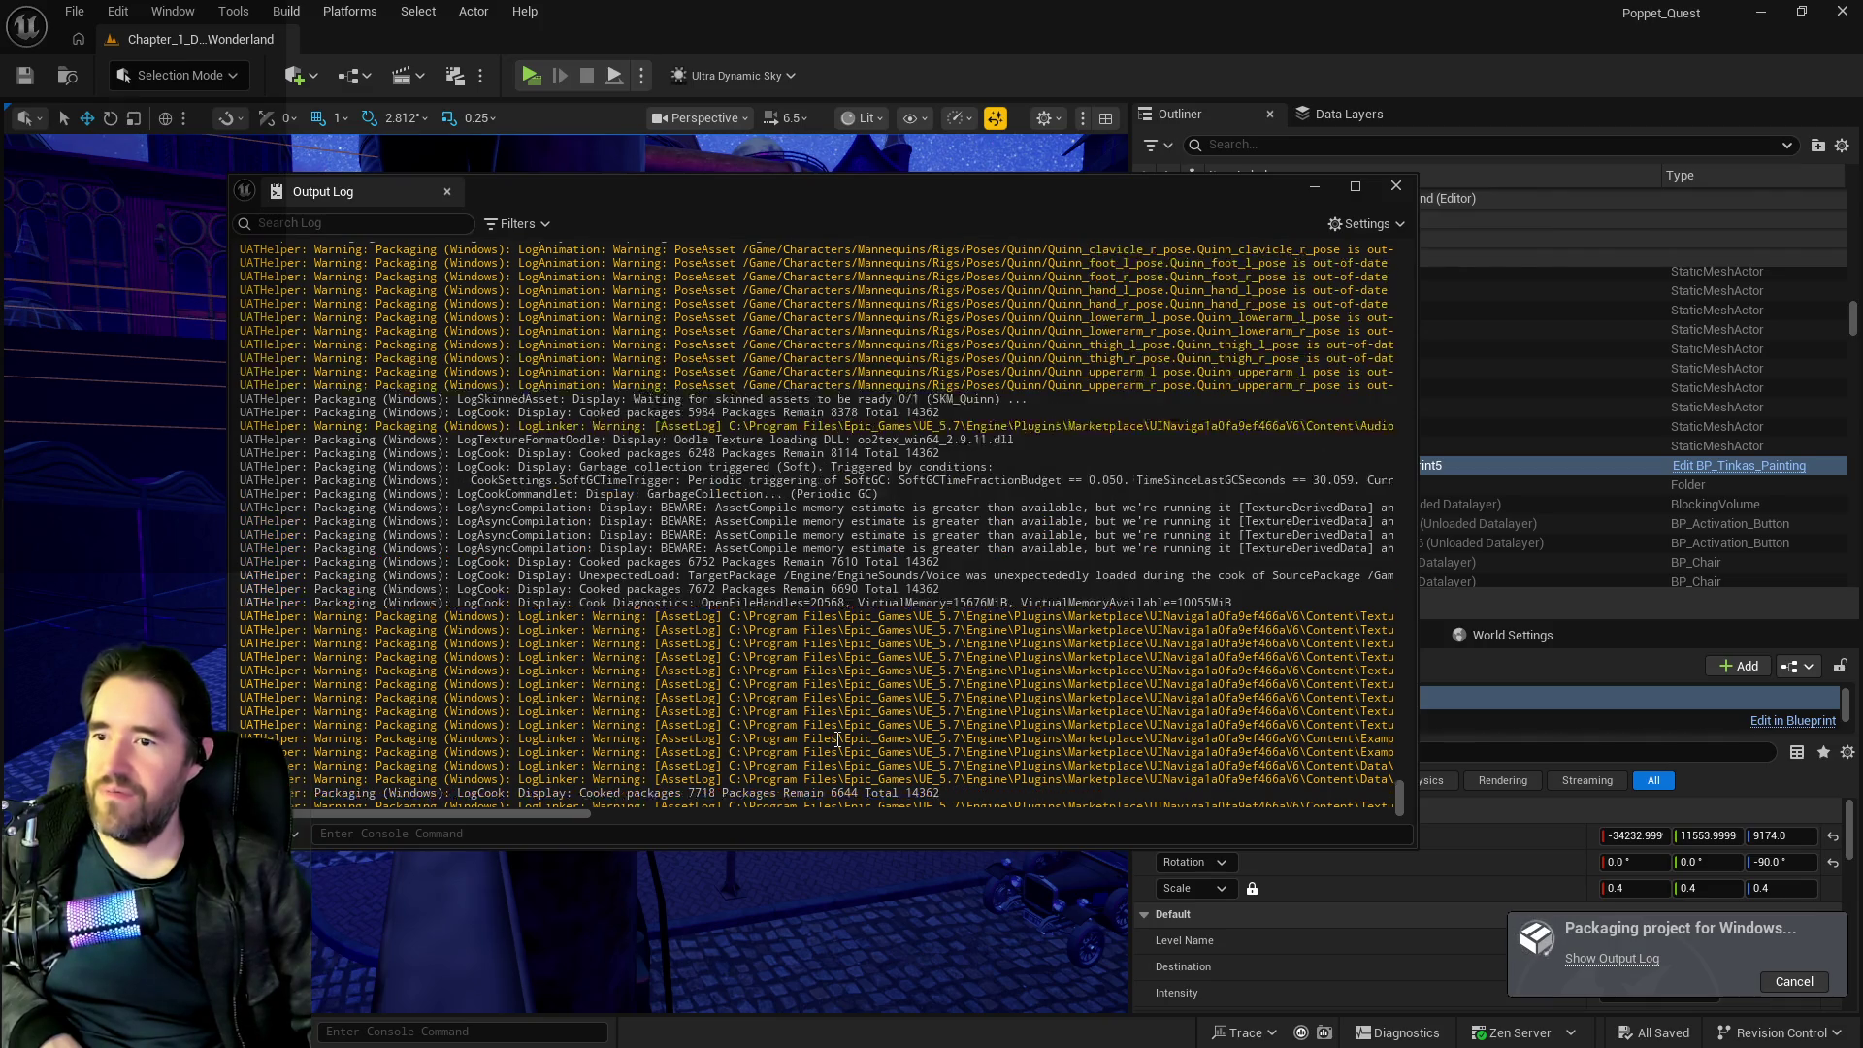
scroll(839, 679, down, 15)
scroll(837, 740, down, 5)
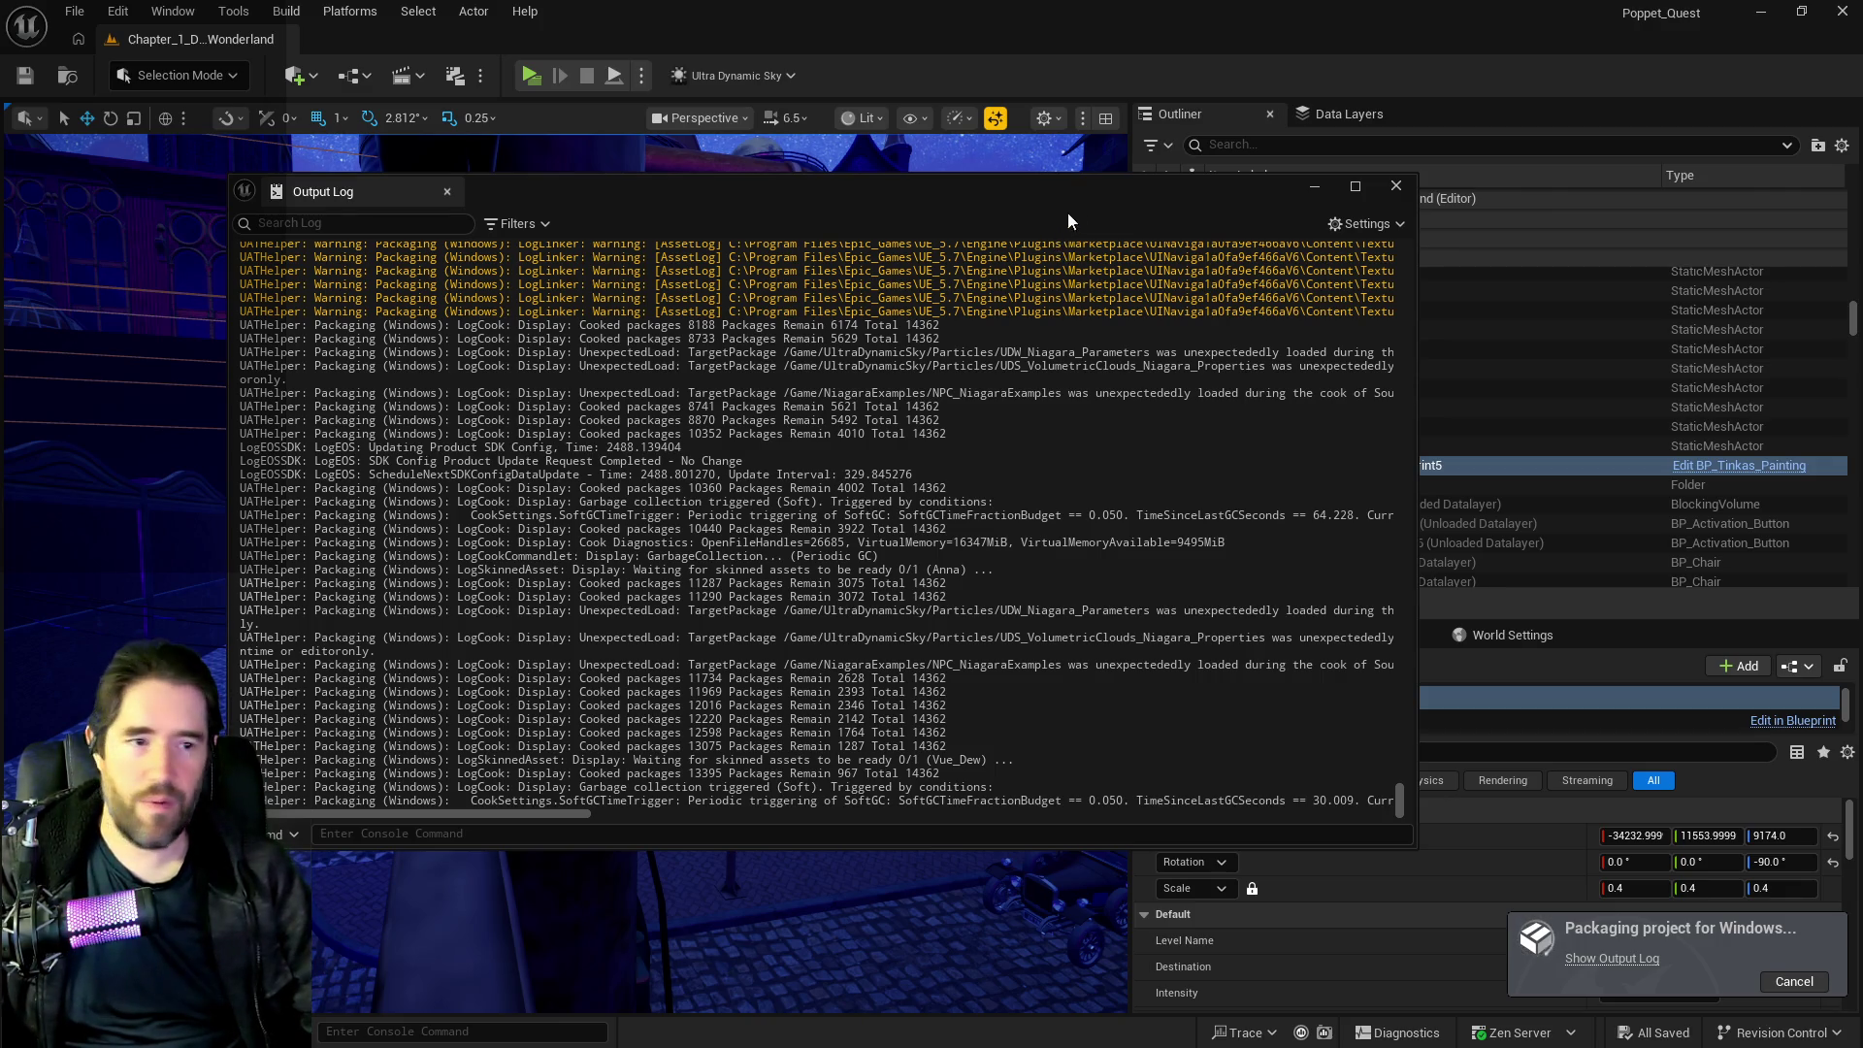
drag(1067, 221, 1862, 179)
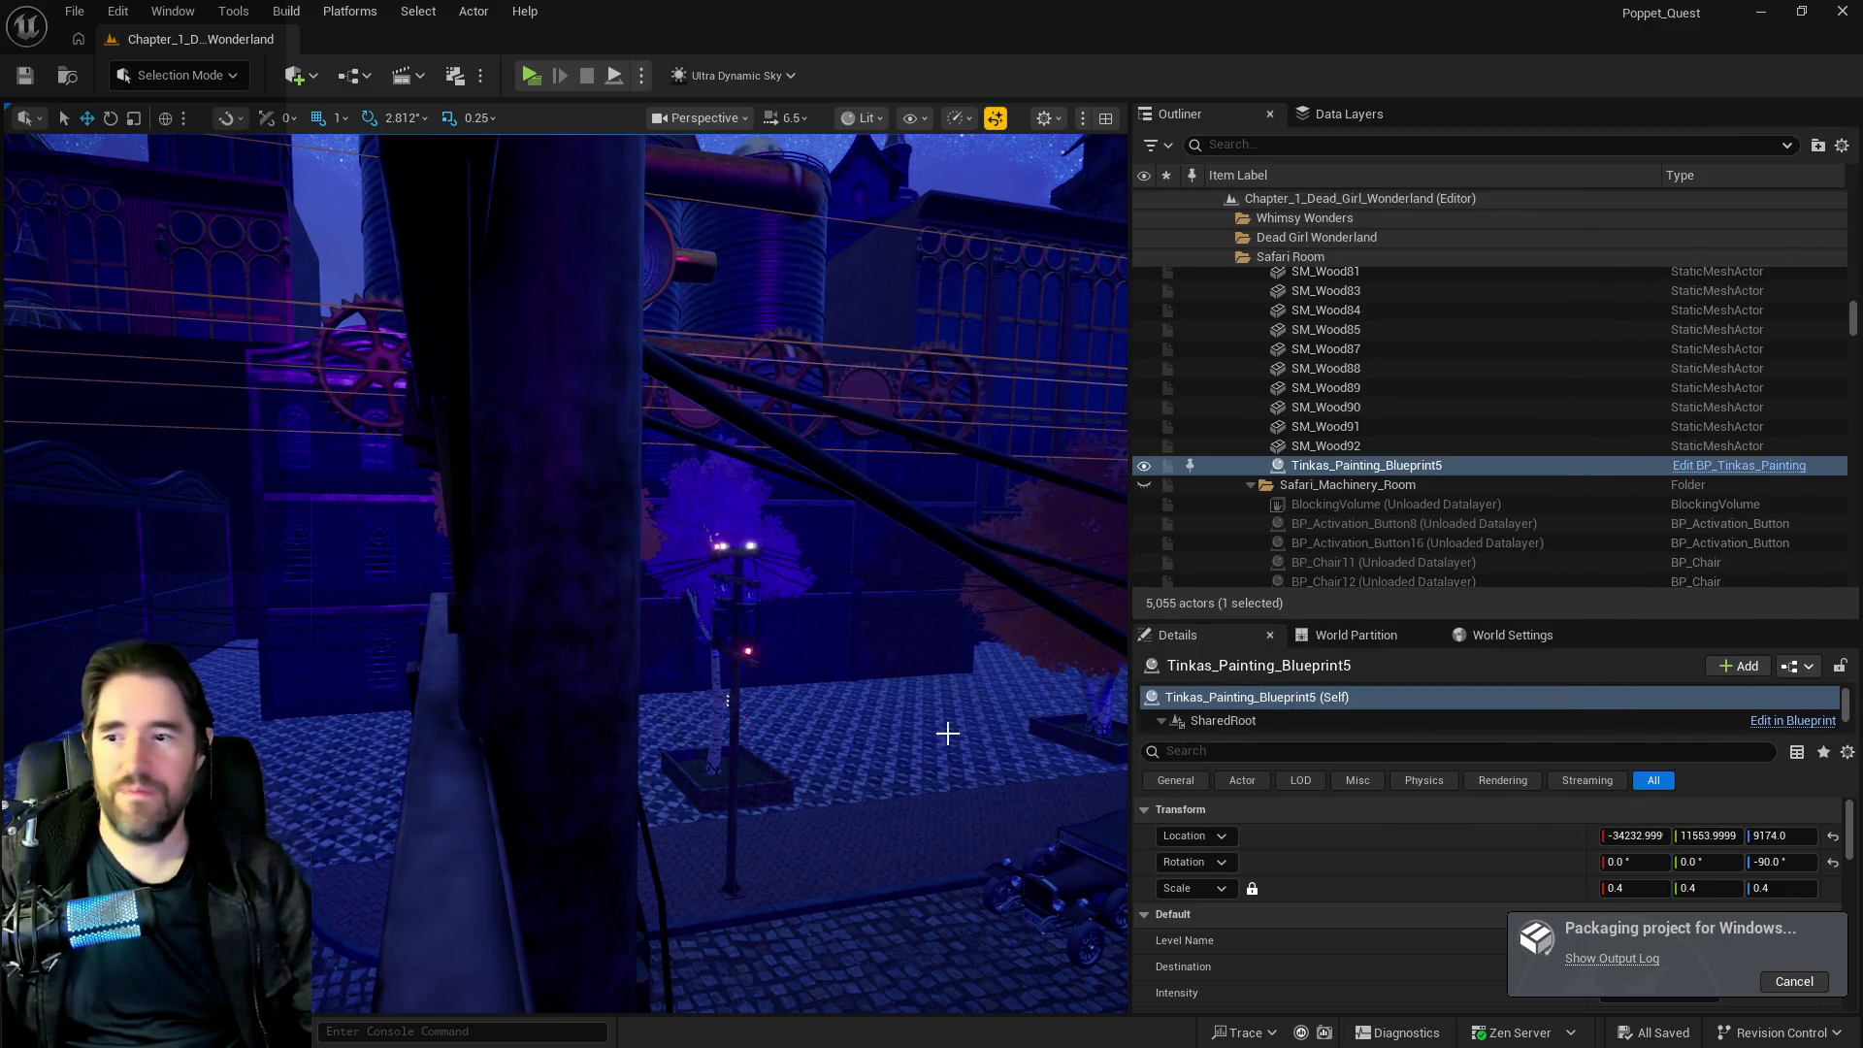
Fly the viewport to the Tinkas painting, past the lit bridge, up to the glowing mushroom.
key(f)
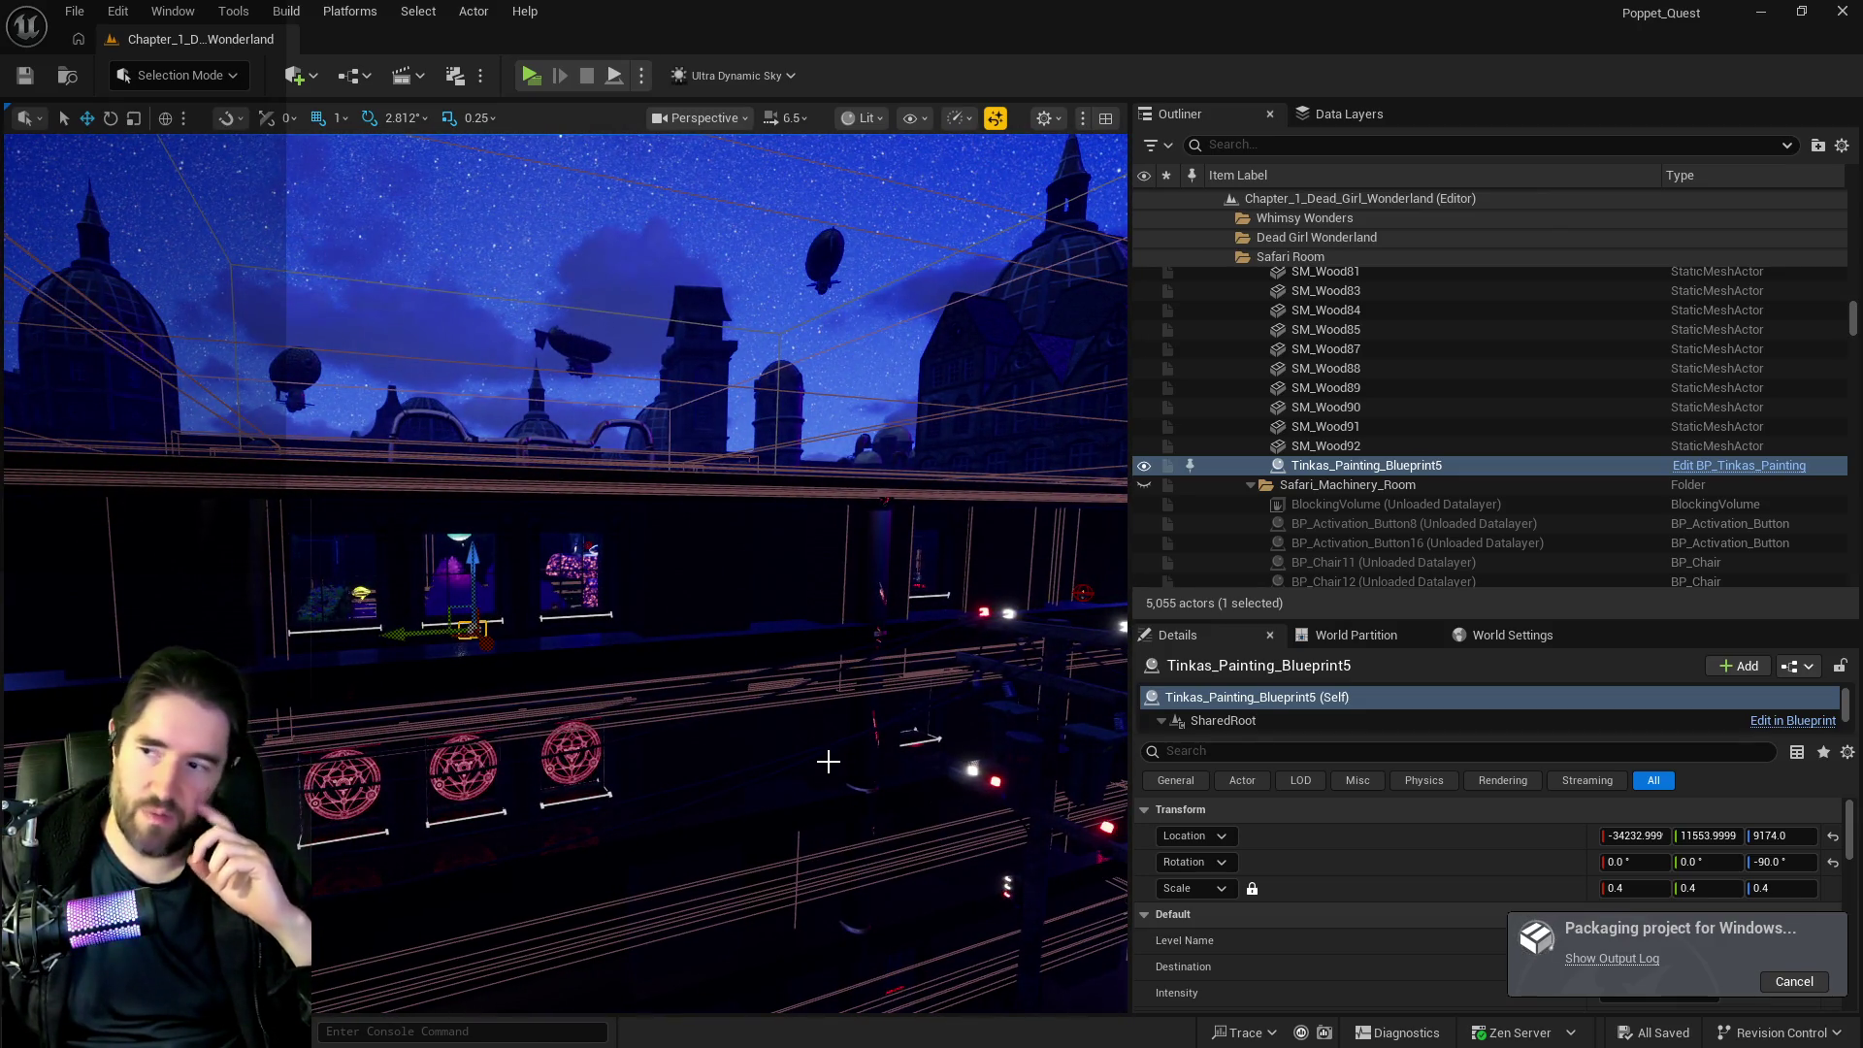
scroll(828, 762, down, 5)
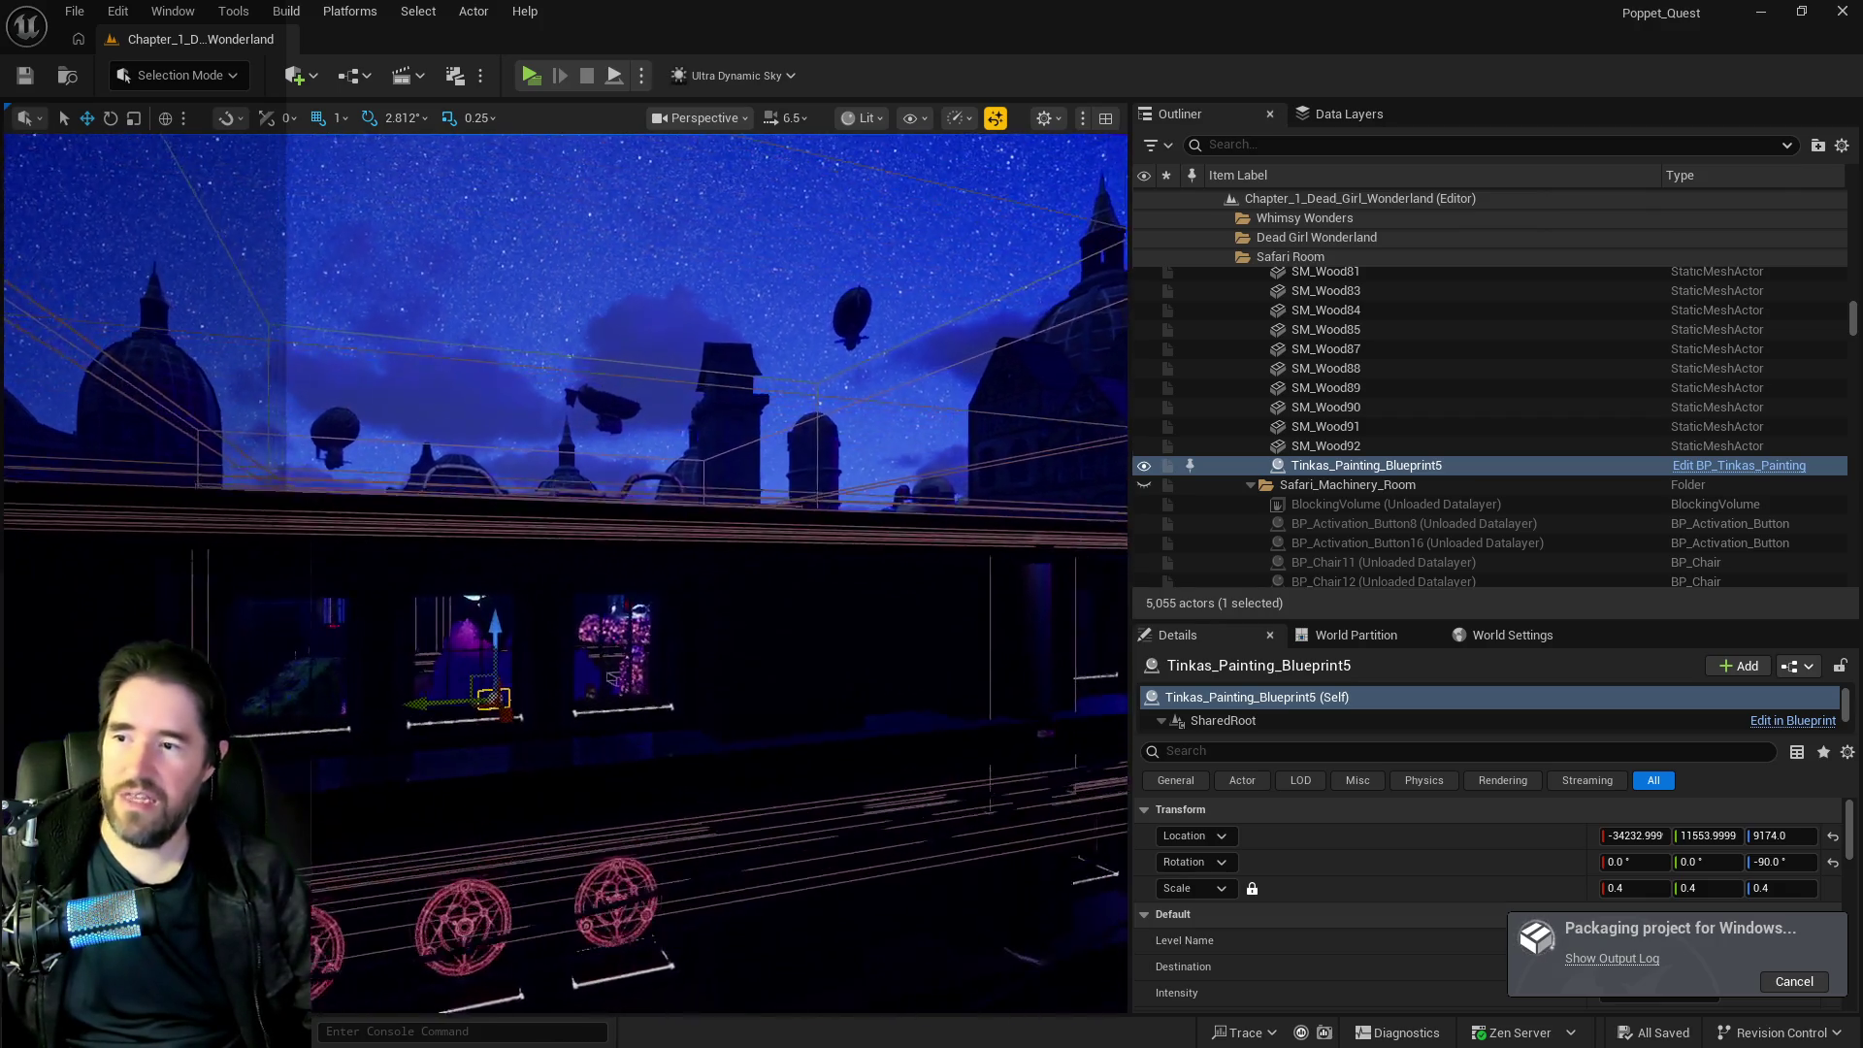
scroll(565, 572, down, 10)
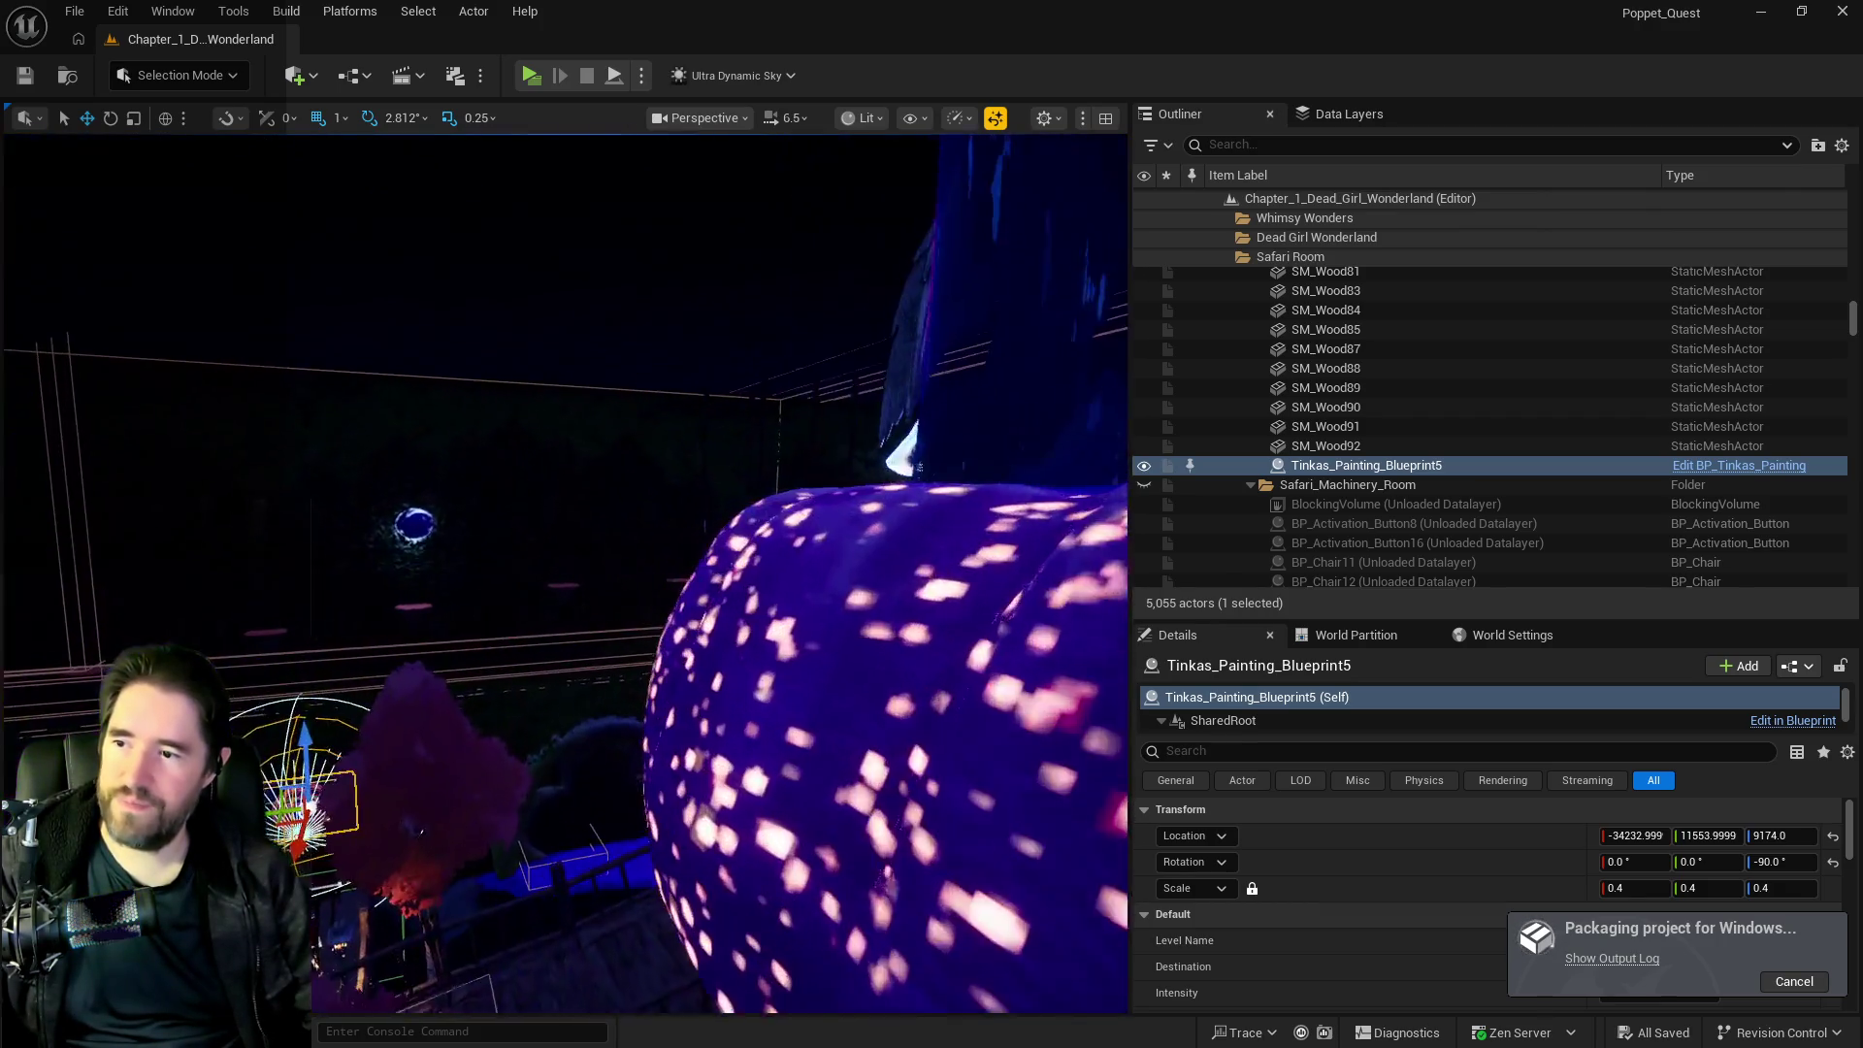
scroll(551, 643, up, 10)
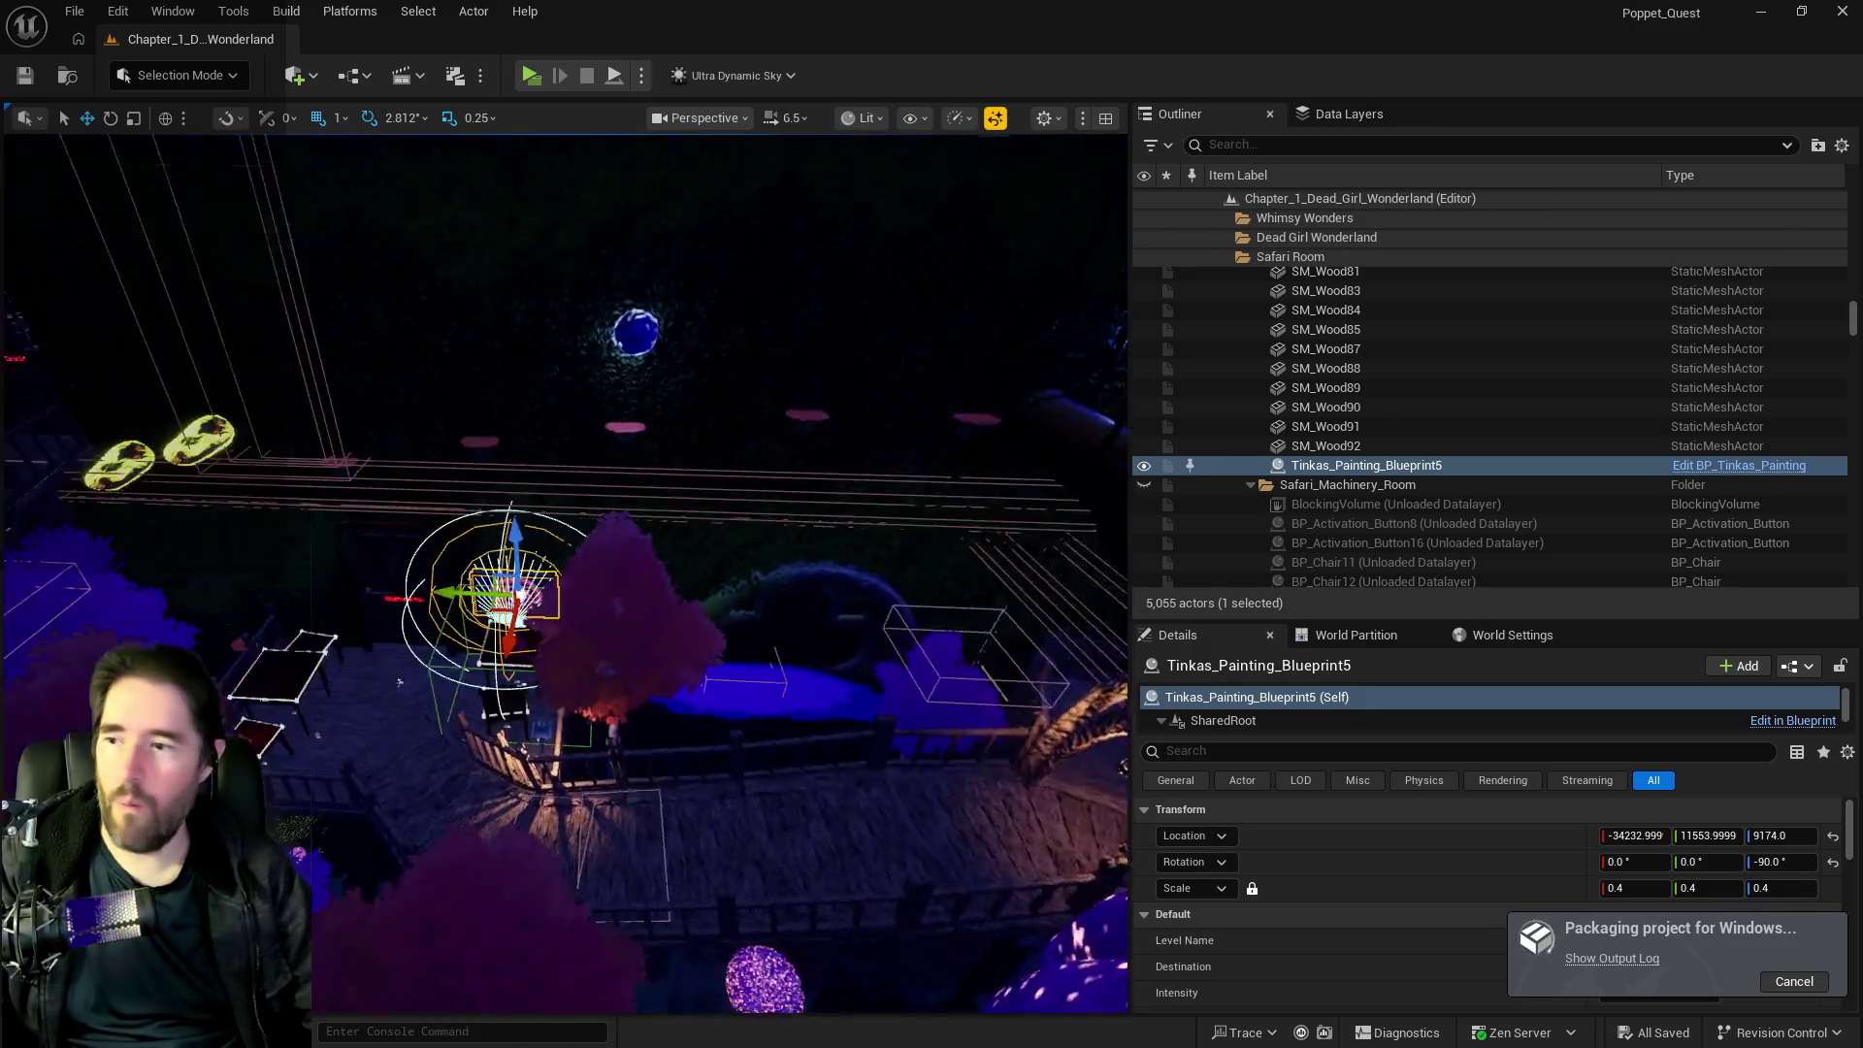
scroll(552, 643, down, 10)
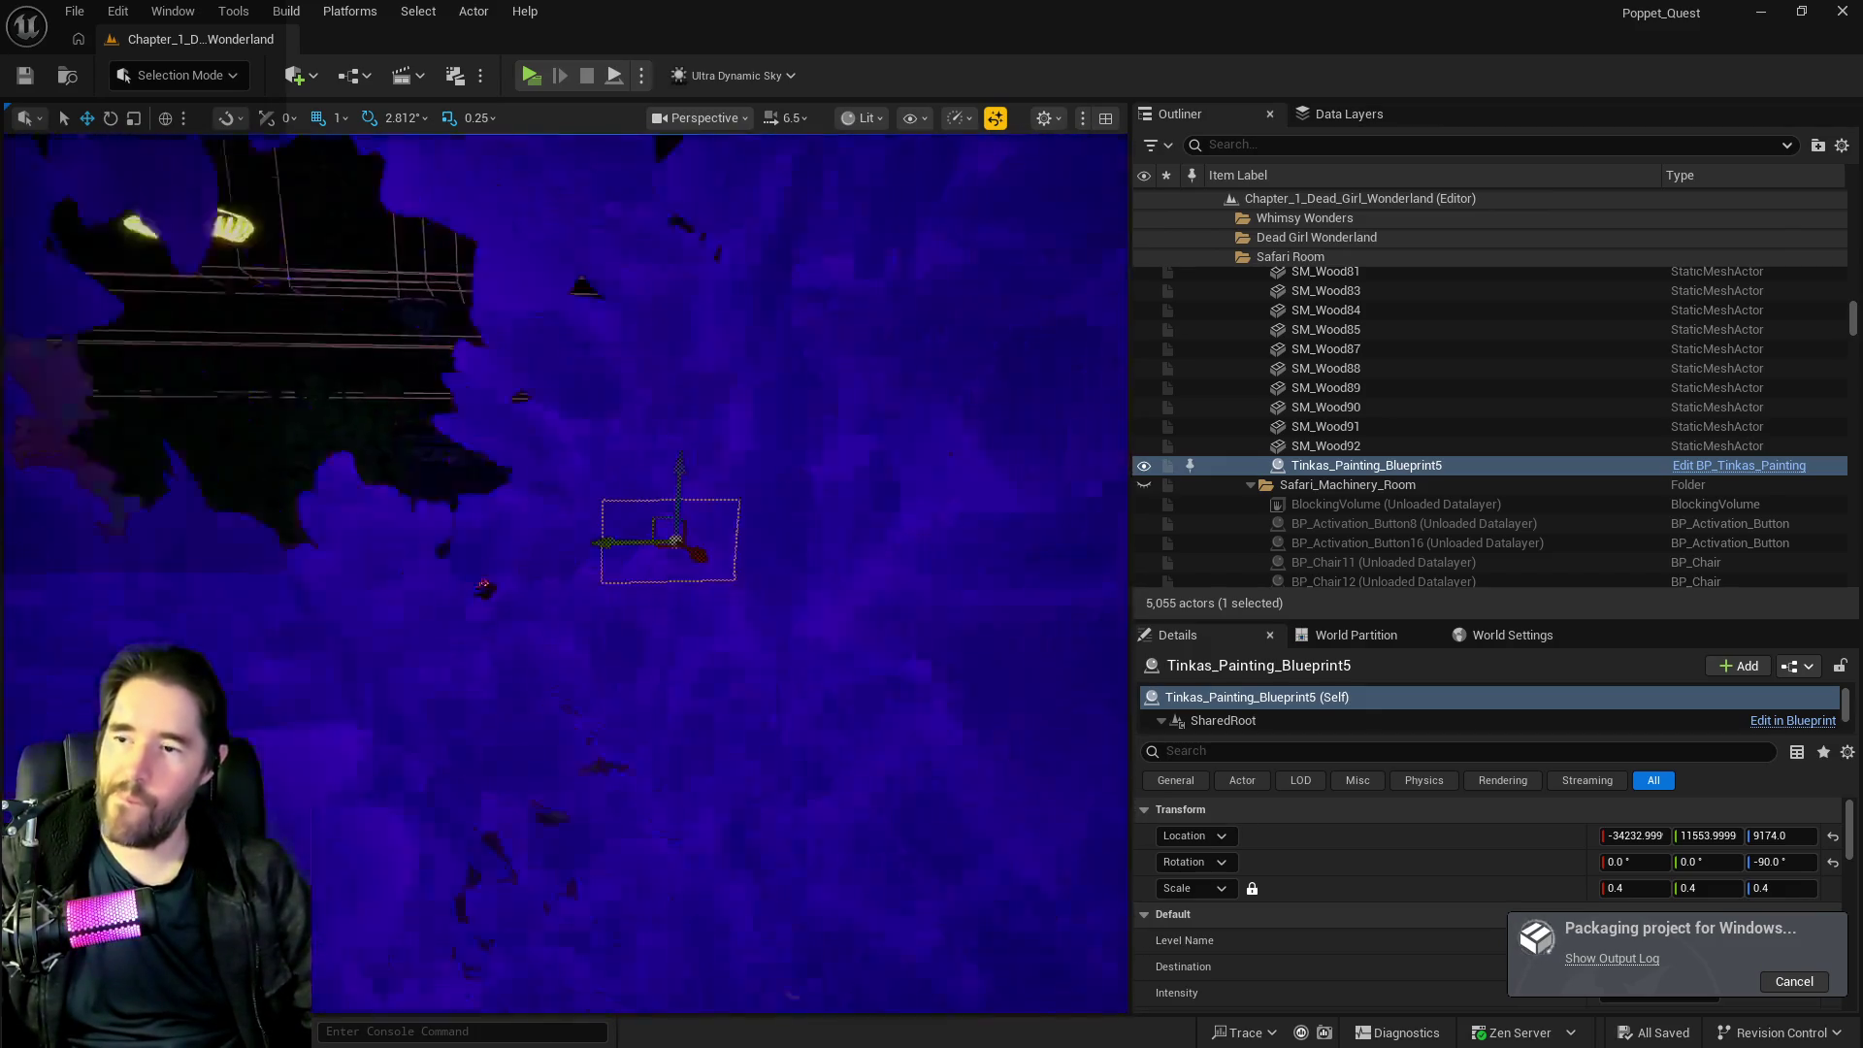
scroll(564, 573, up, 10)
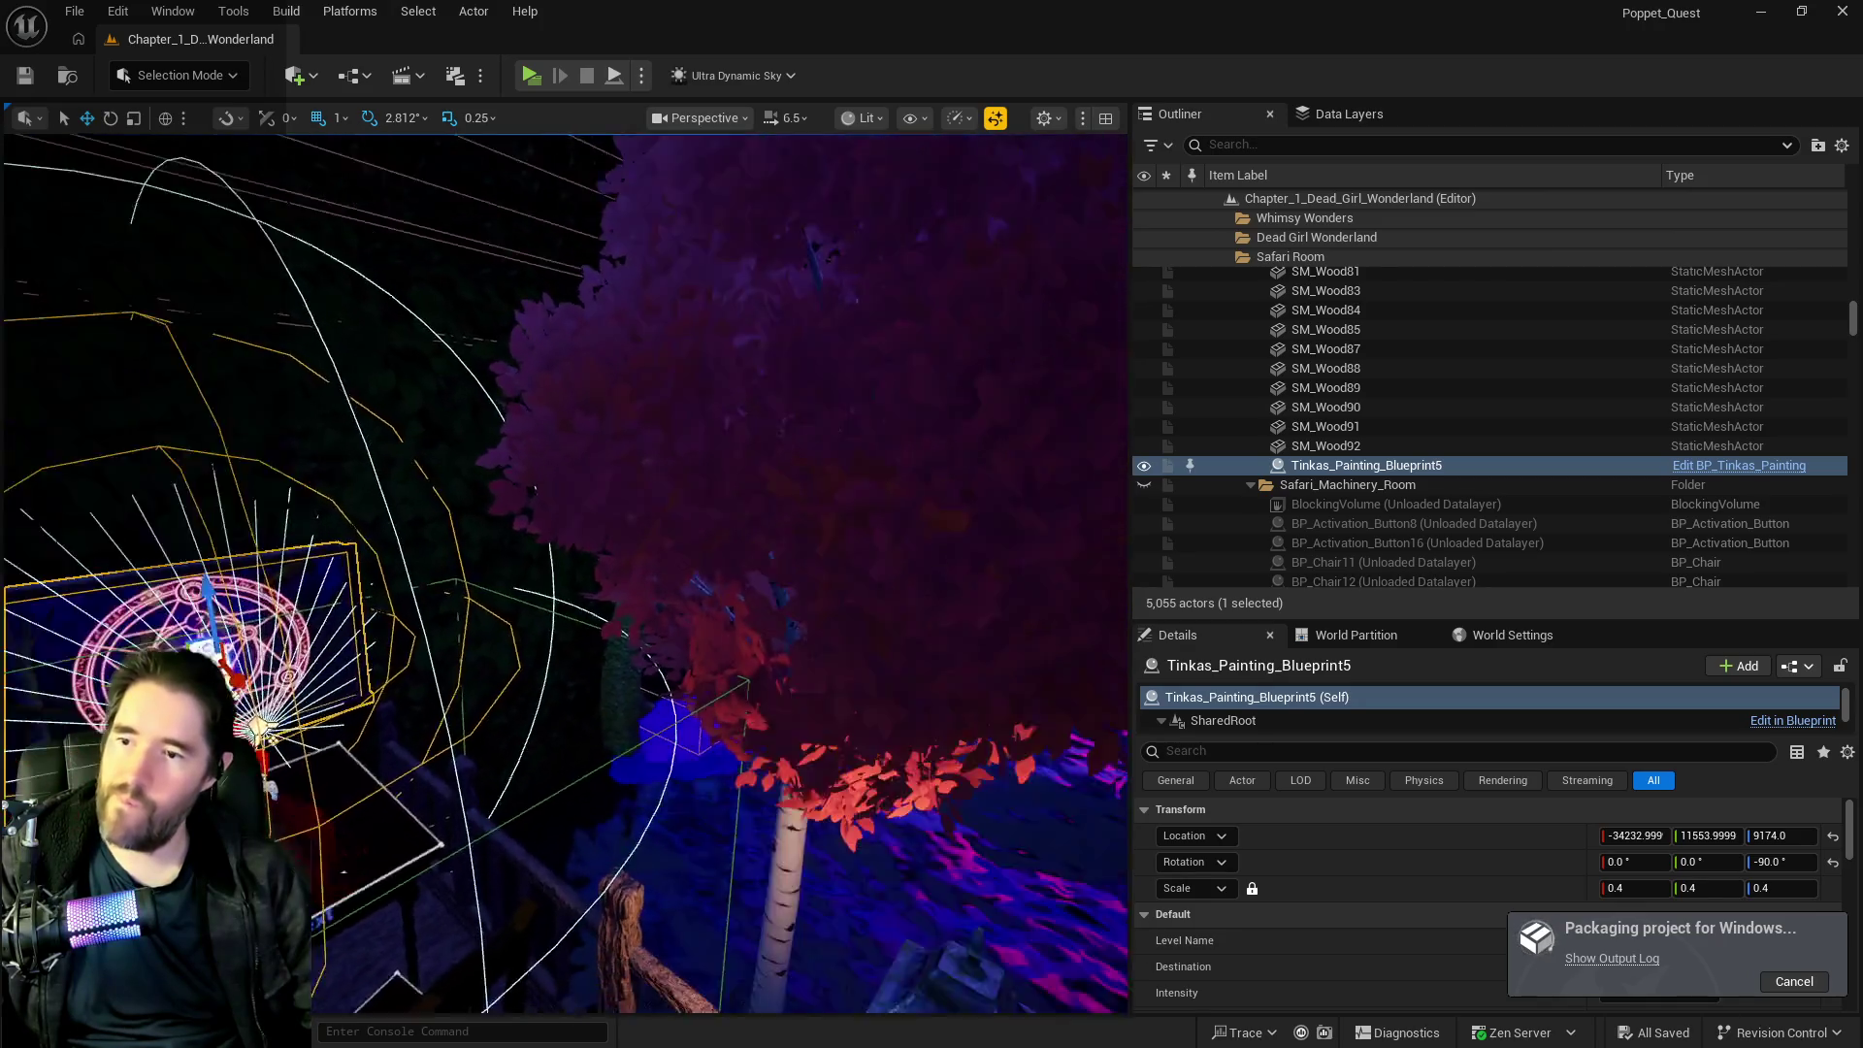
scroll(733, 864, down, 5)
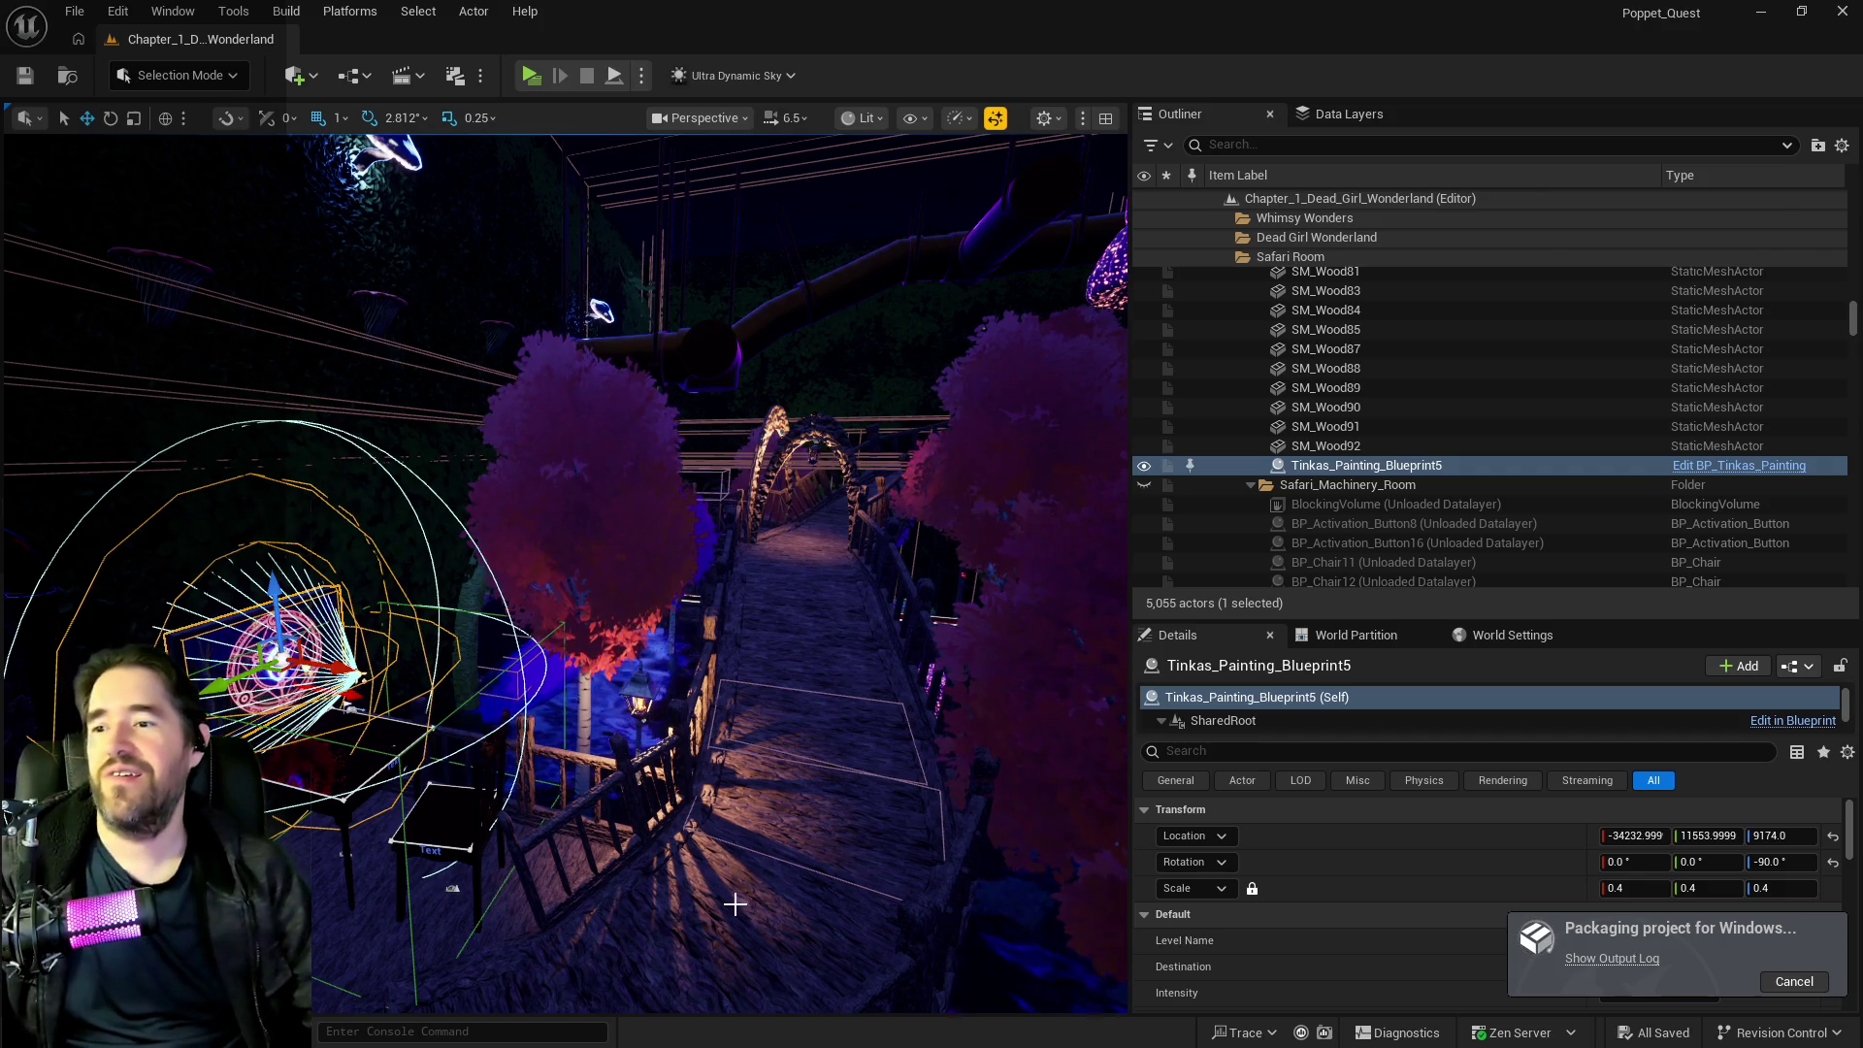
mouse_move(816, 892)
mouse_down()
mouse_move(990, 757)
mouse_move(1097, 711)
mouse_up()
Nudge the viewport until the Tinkas painting's frame by the pink tree is visible.
drag(736, 905, 736, 906)
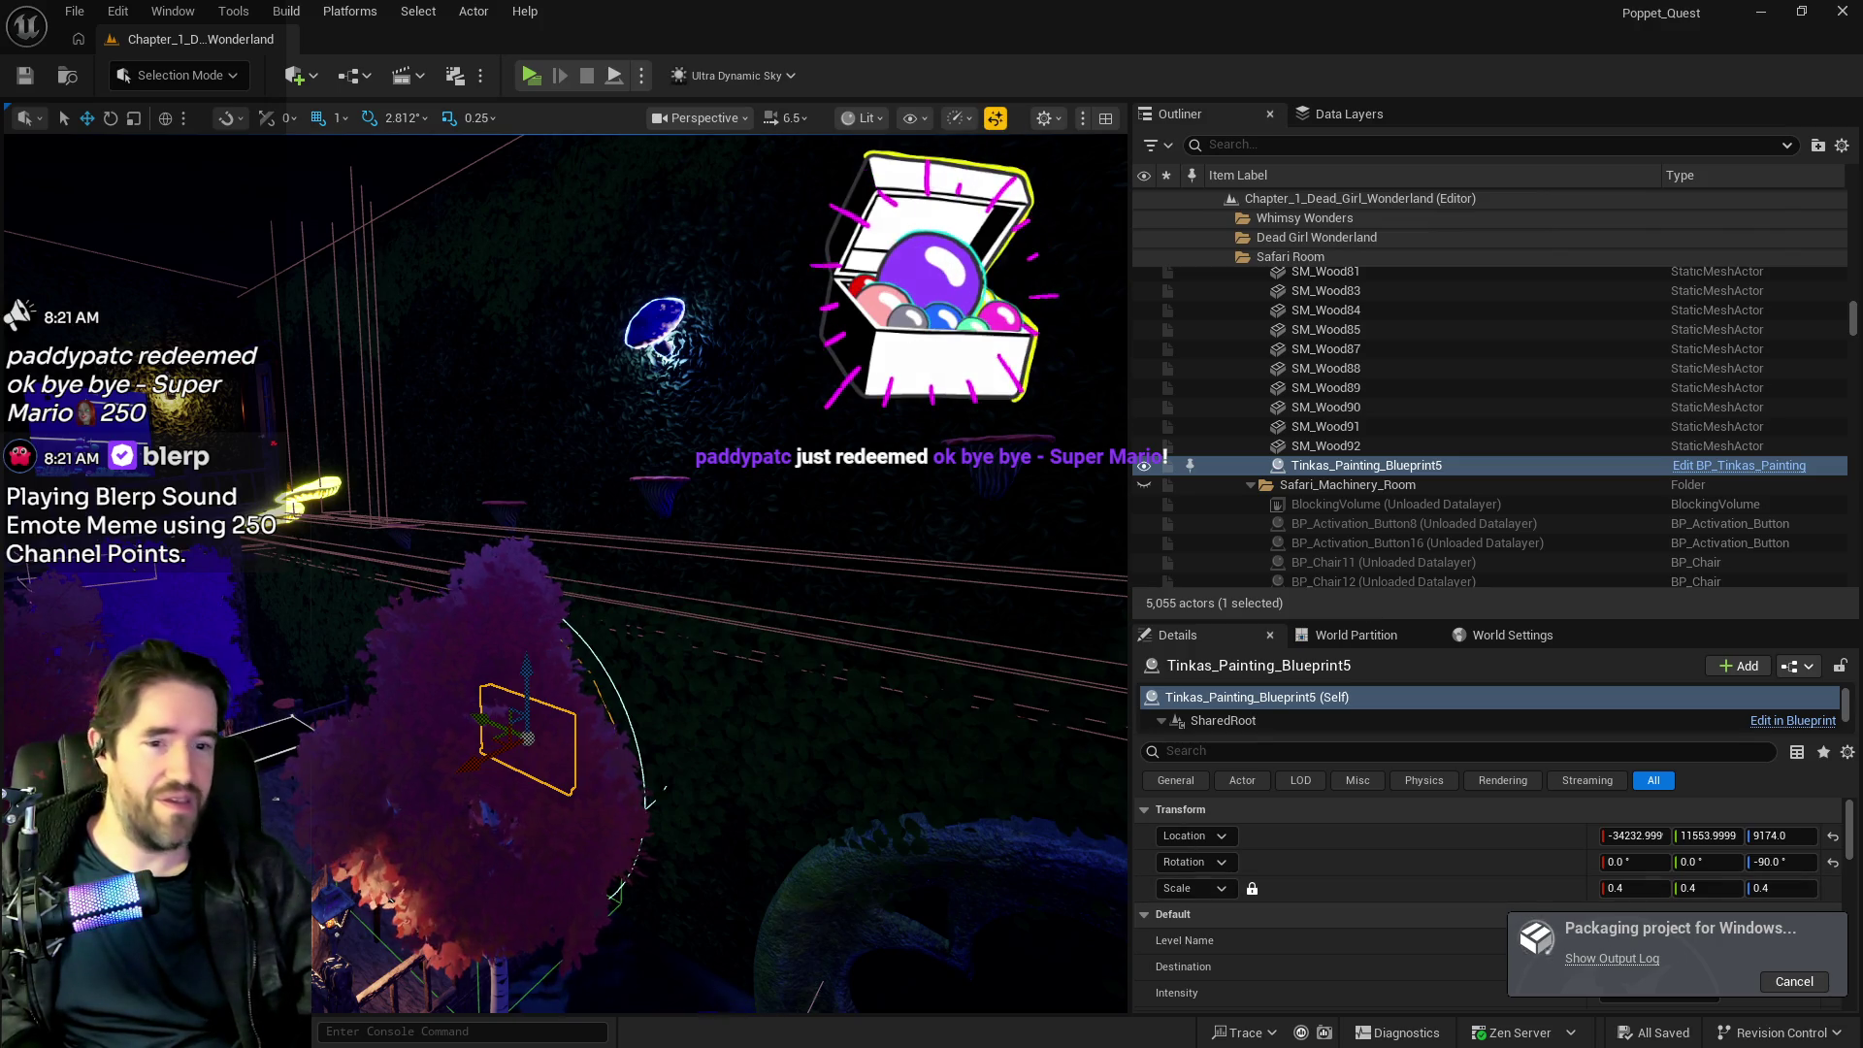
Confirm BUILD SUCCESSFUL in the packaging output log, then move the log out of view.
click(1612, 958)
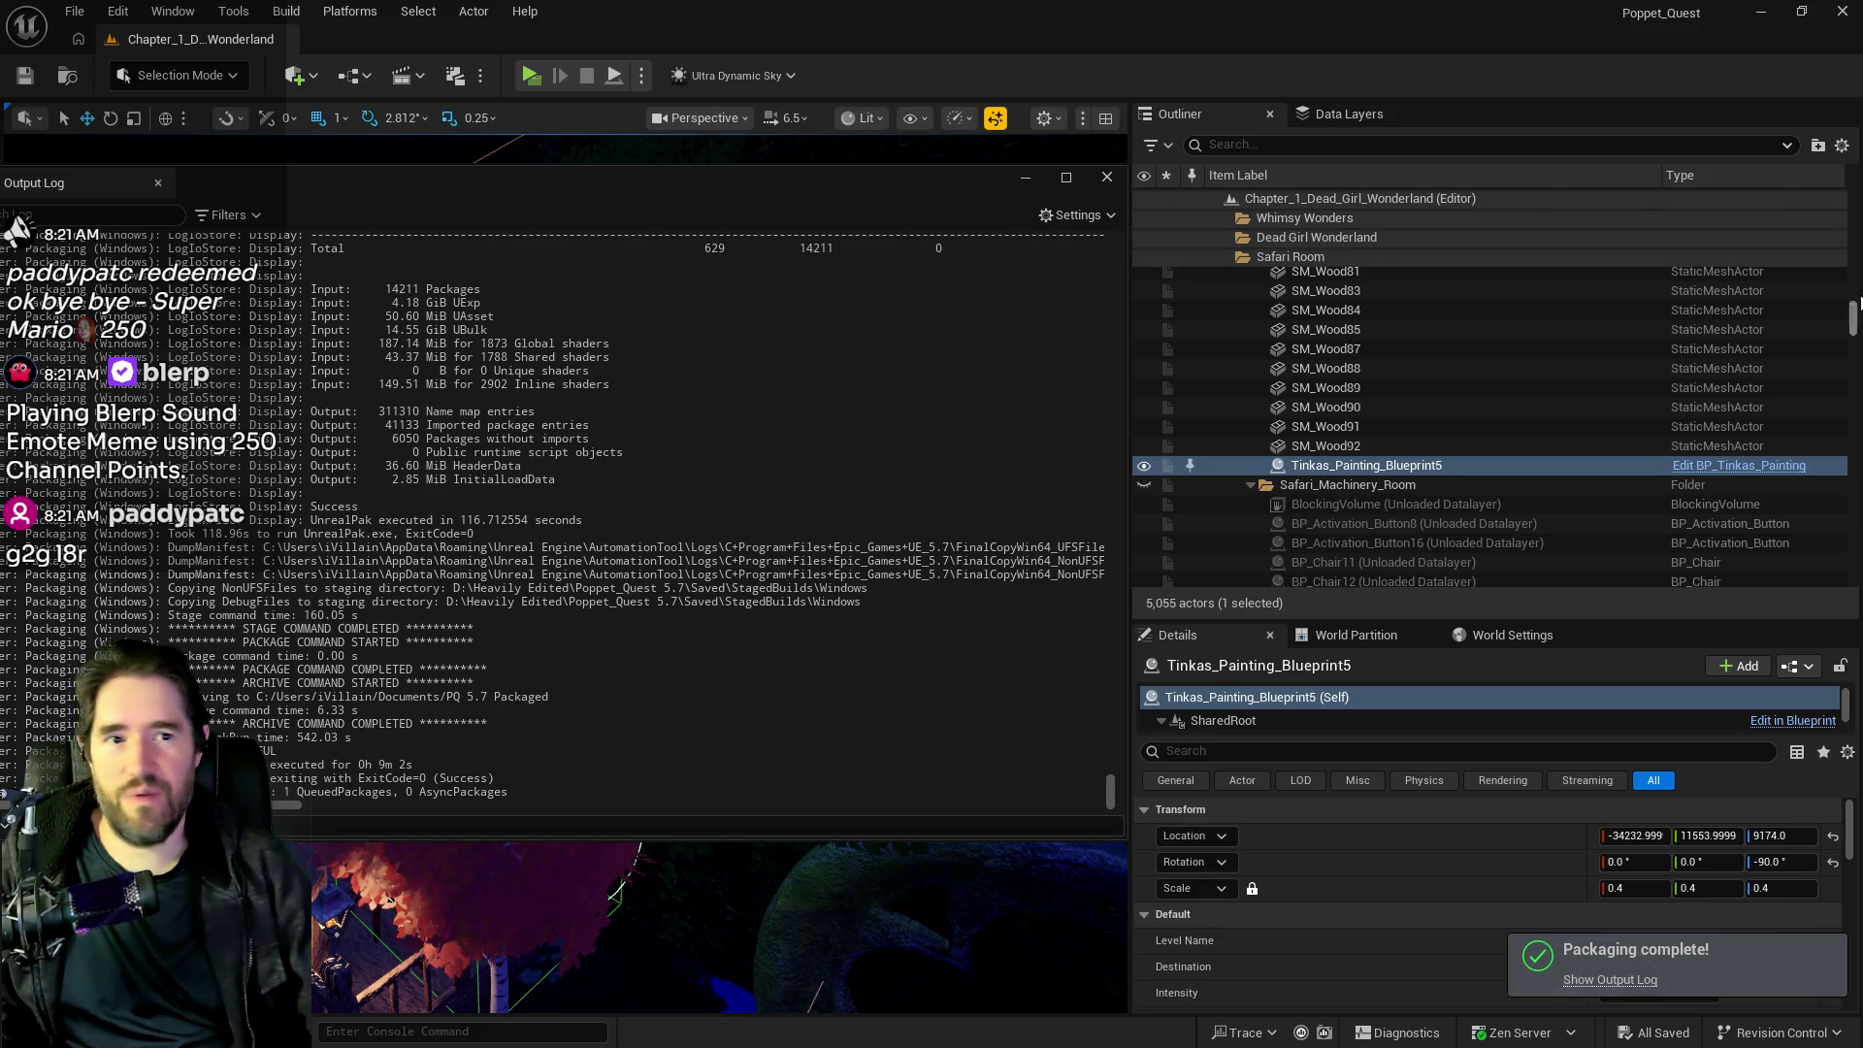
drag(771, 179, 1862, 179)
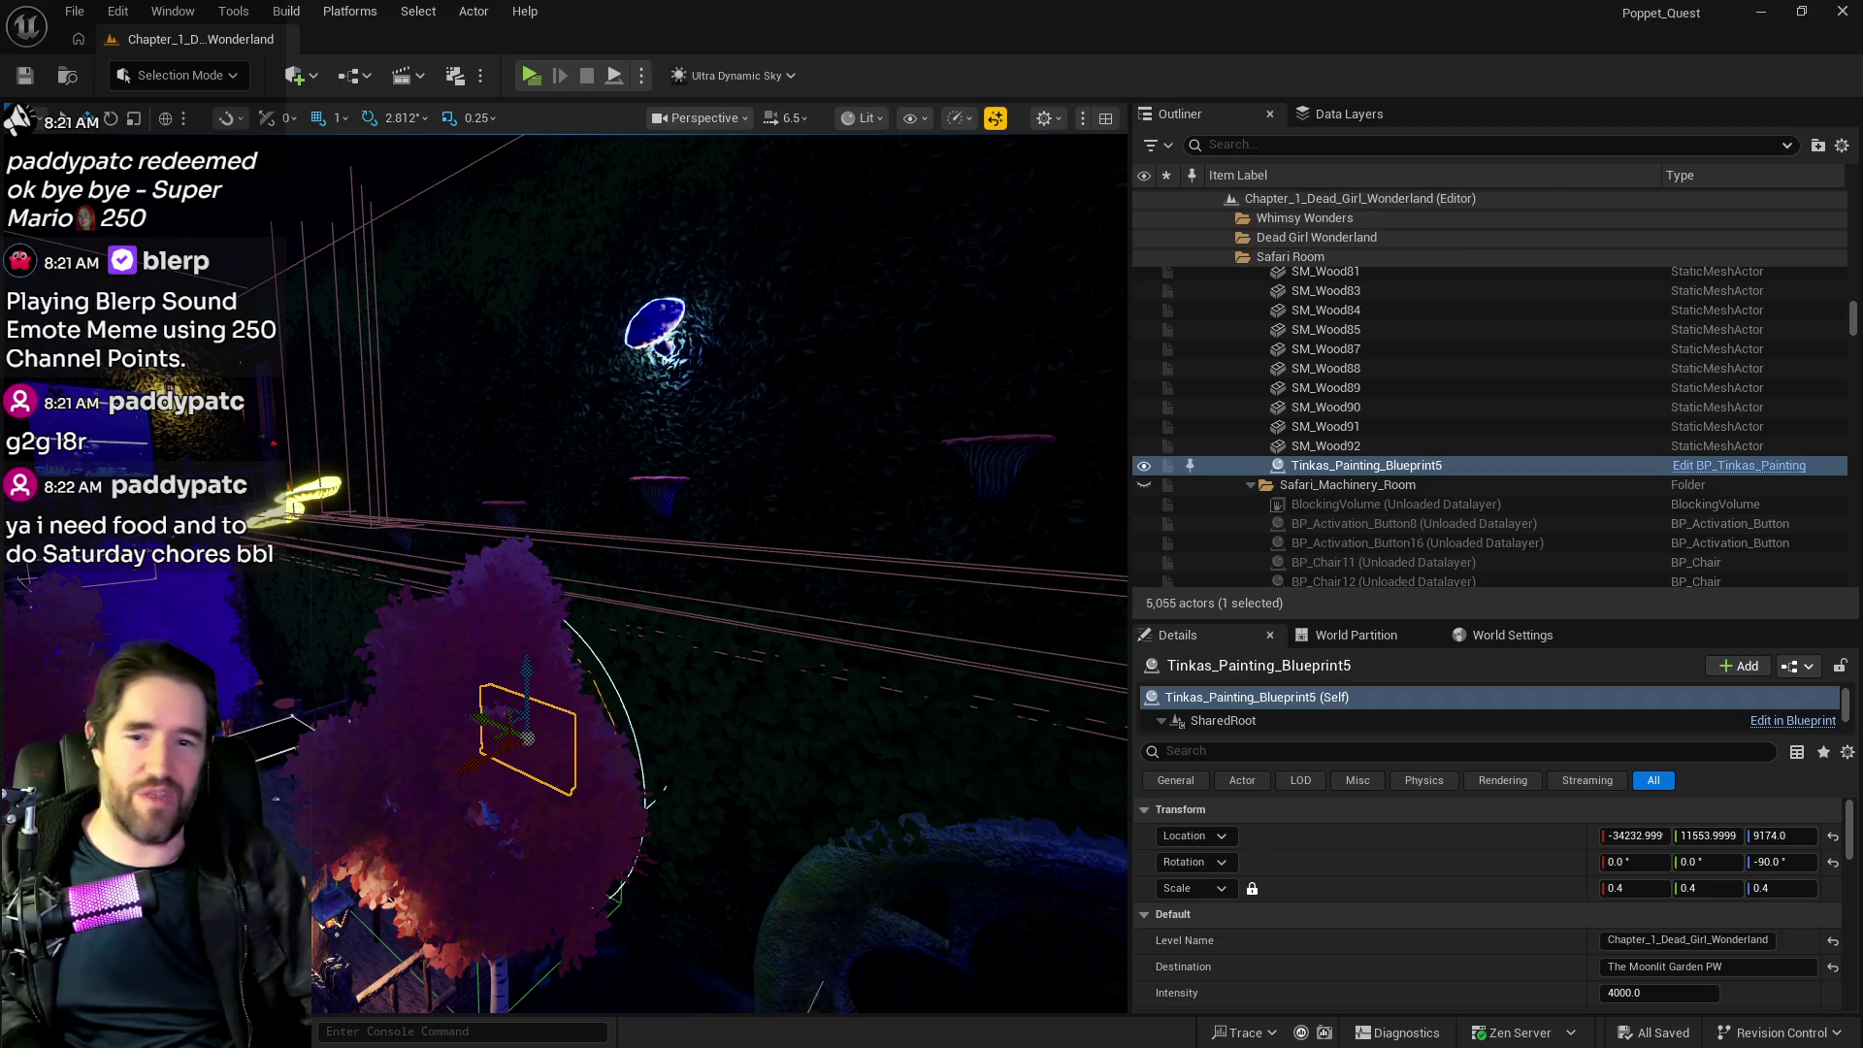
Jump to a spot among the trees and orbit toward the large pipe's grated opening.
key(f)
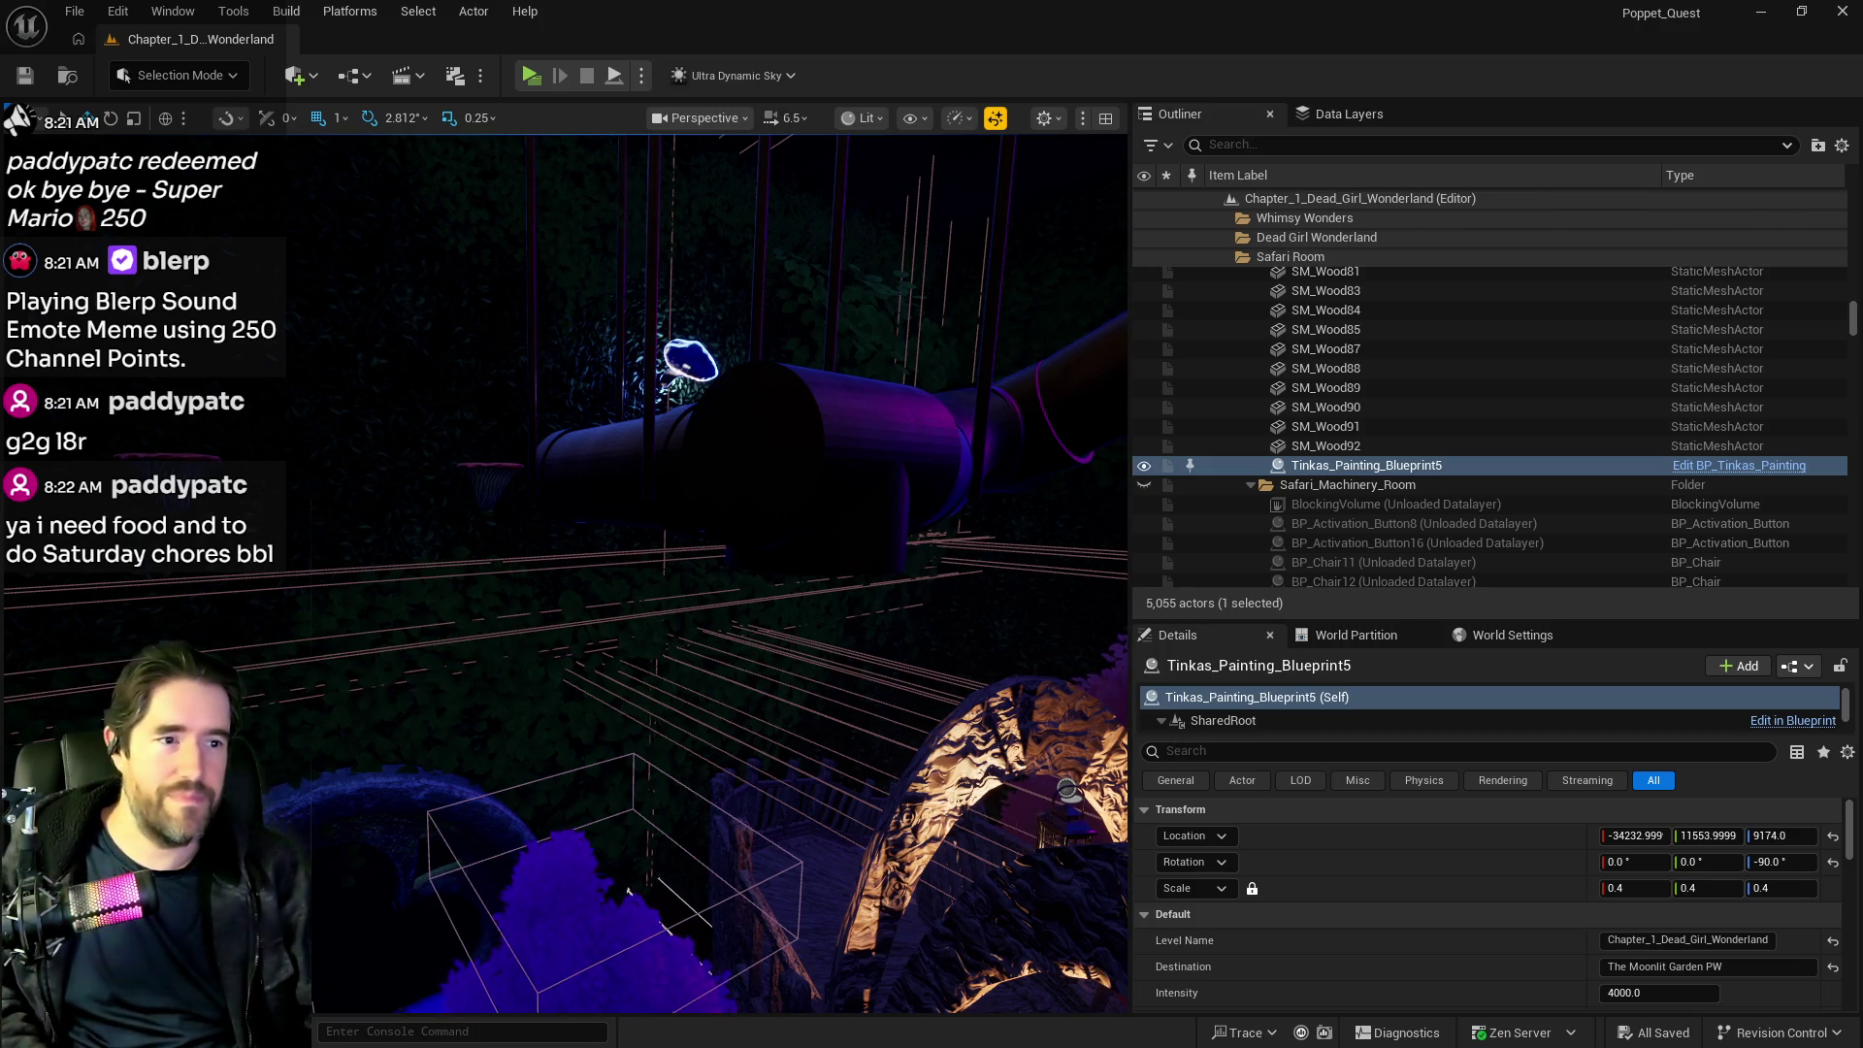
drag(902, 893, 902, 892)
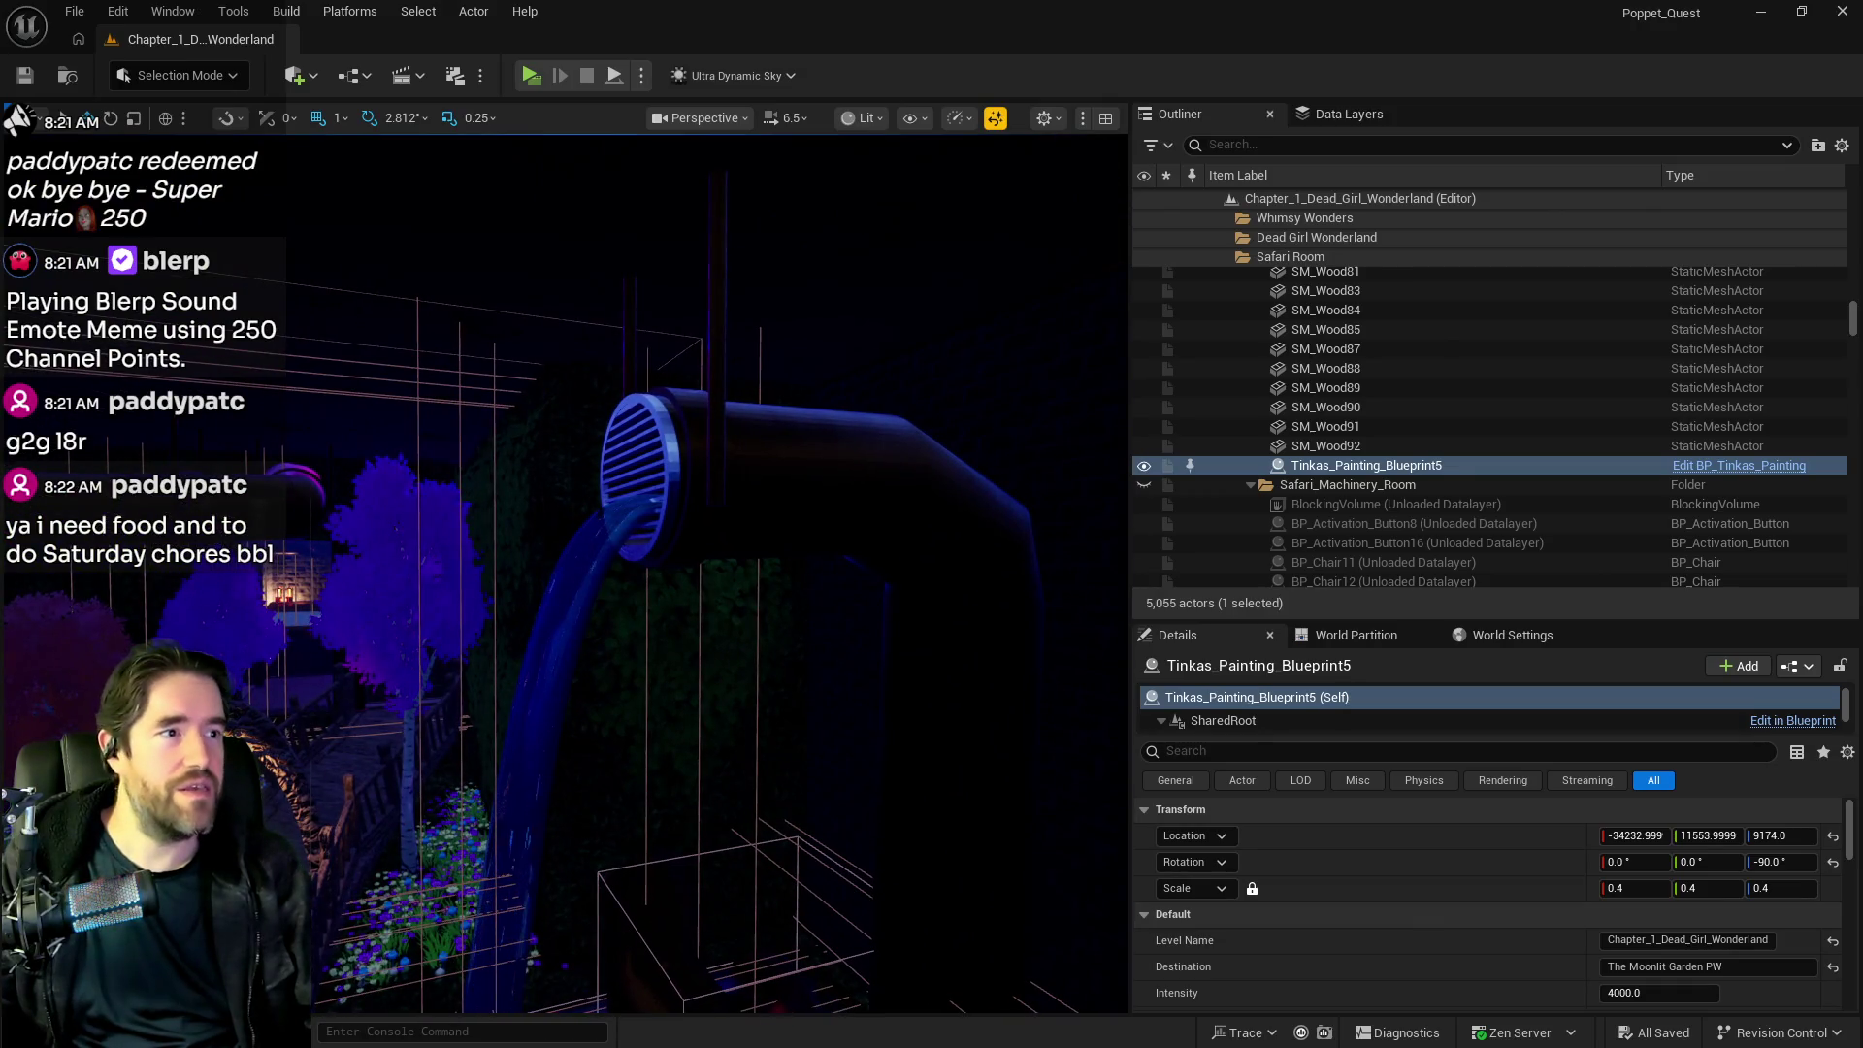